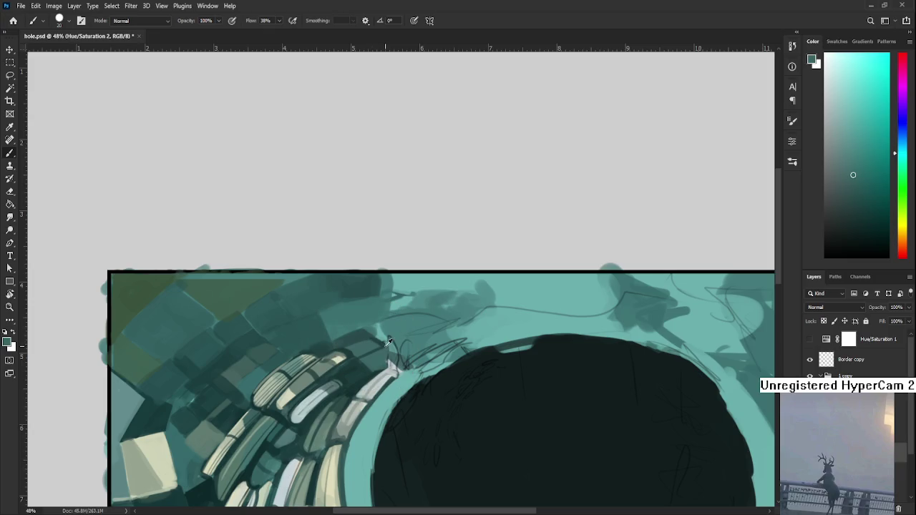
- Sample darker and lighter teals from the bricks near the top of the hole
left_click(378, 342, "alt")
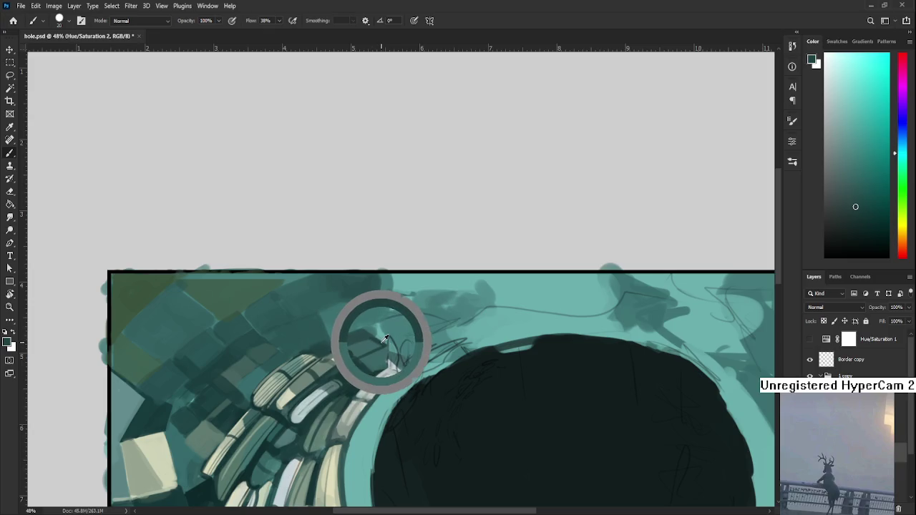
left_click(370, 340, "alt")
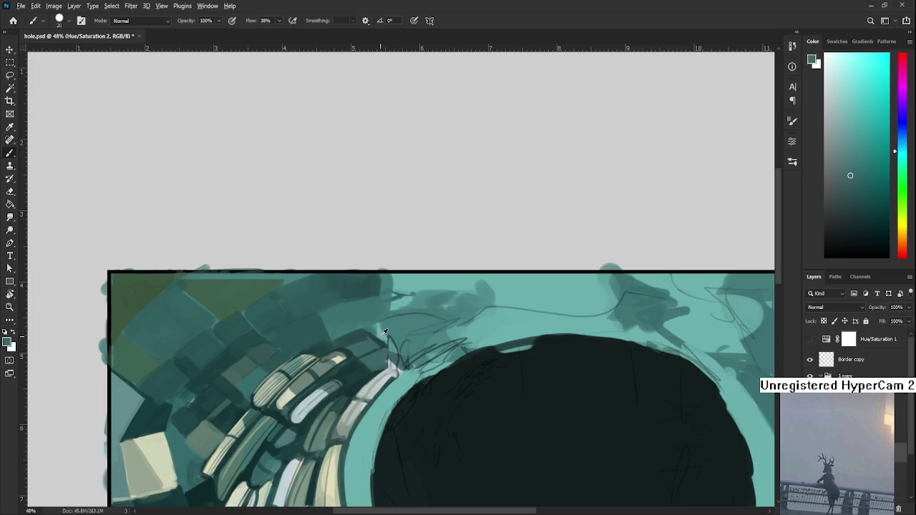
left_click(369, 354, "alt")
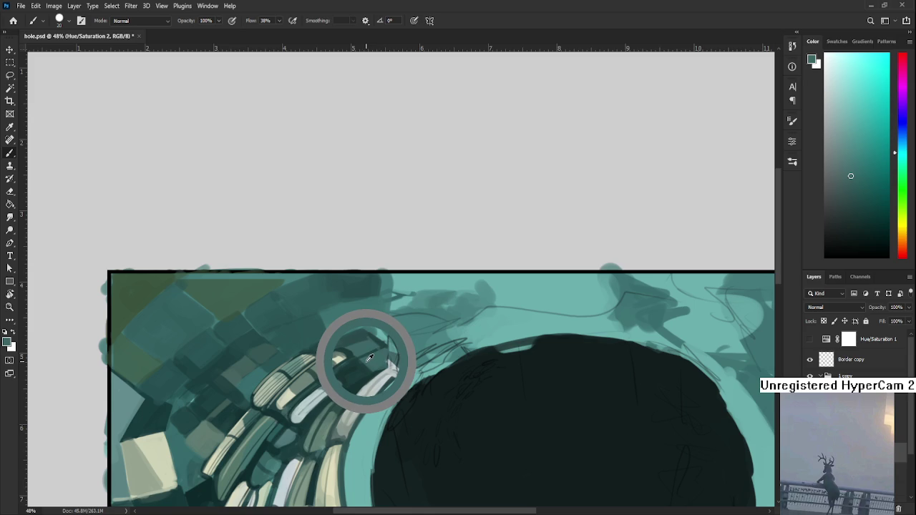
left_click_drag(369, 357, 371, 362)
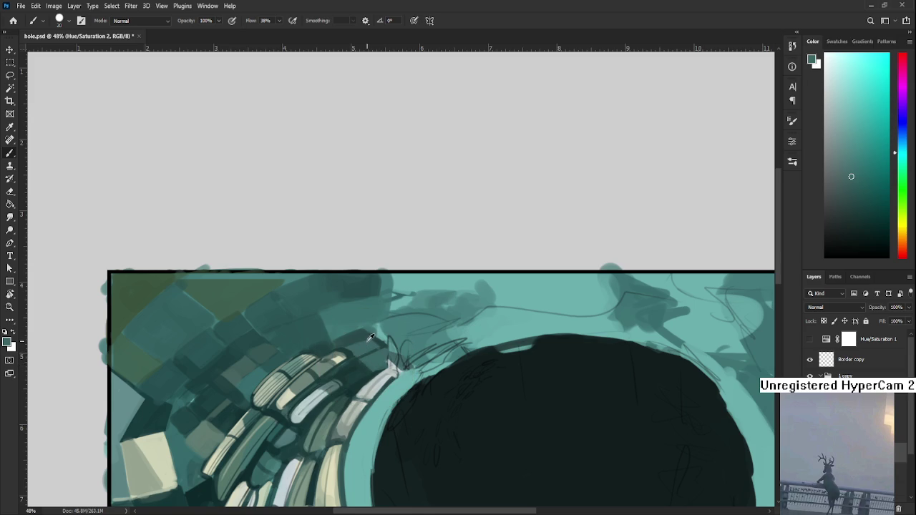
left_click(358, 358, "alt")
left_click_drag(358, 358, 341, 363)
- Enlarge the brush to 60 and paint darker teal over the top bricks
key("bracketright")
key("bracketright")
key("bracketright")
left_click(361, 344, "alt")
mouse_move(372, 349)
left_mouse_down()
mouse_move(381, 355)
mouse_move(365, 331)
left_mouse_up()
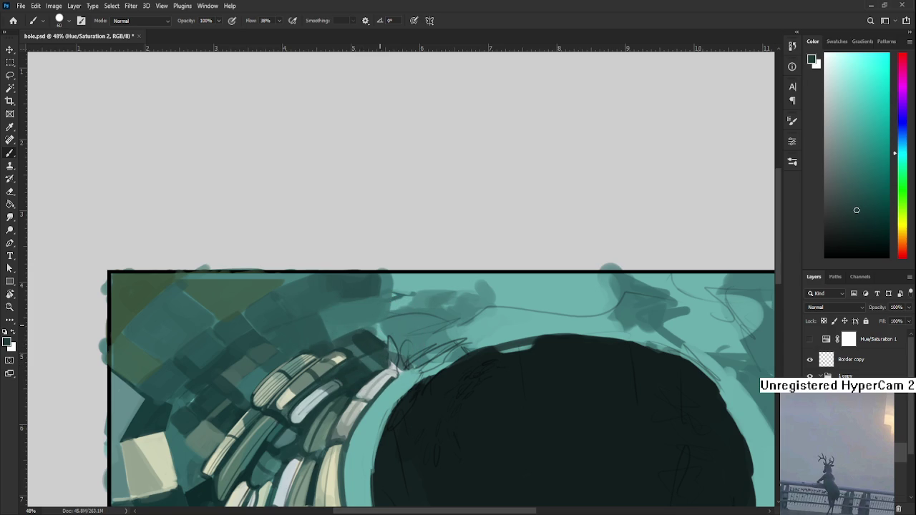
key("ctrl+minus")
key("ctrl+minus")
key("ctrl+minus")
key("ctrl+0")
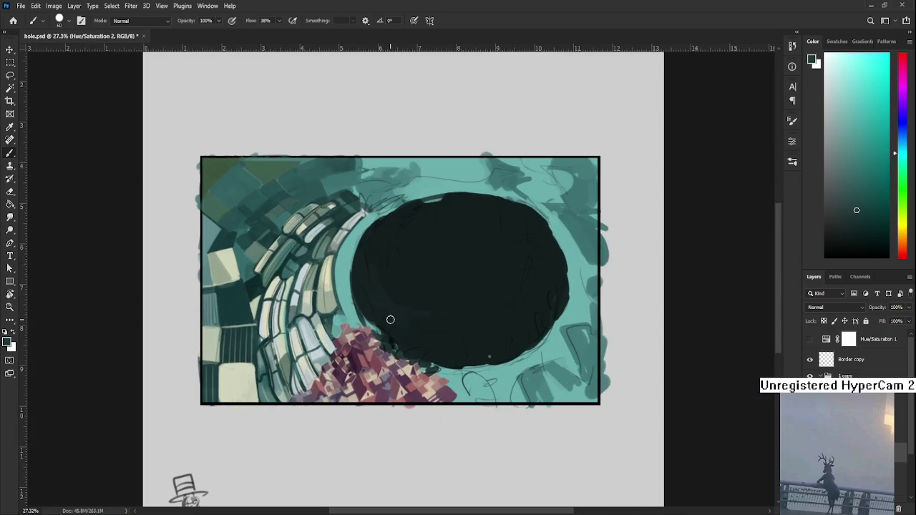
- Paint a light teal stroke down the ring's inner edge and a short dark stroke below it
scroll(324, 291, "up", 2)
scroll(325, 300, "up", 2)
left_click(331, 315, "alt")
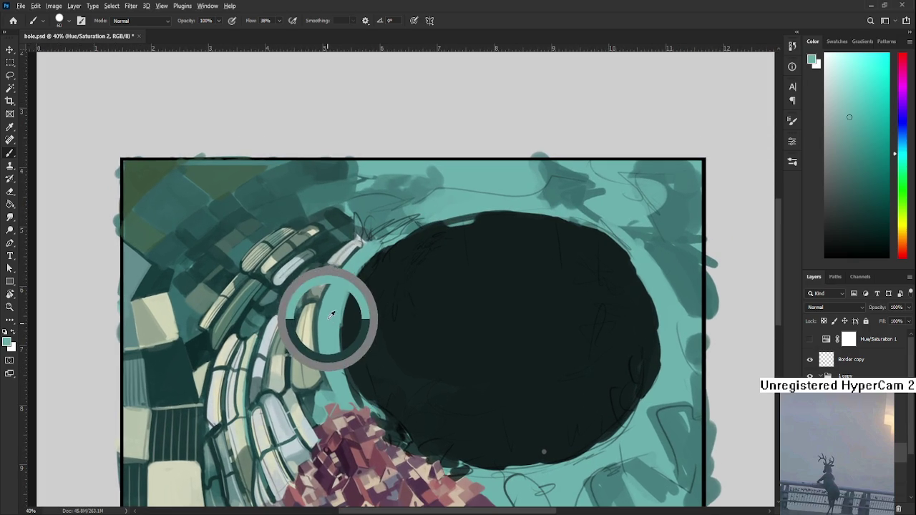
left_click_drag(321, 316, 326, 390)
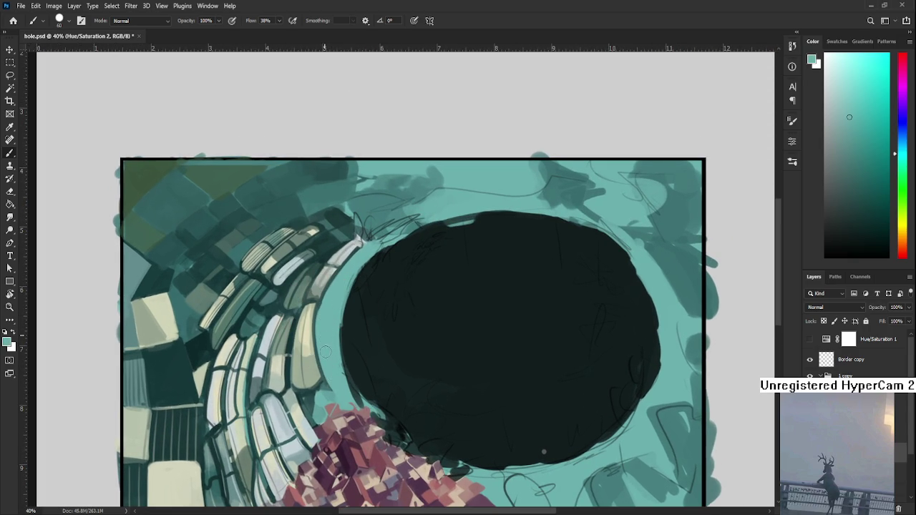
left_click(317, 378, "alt")
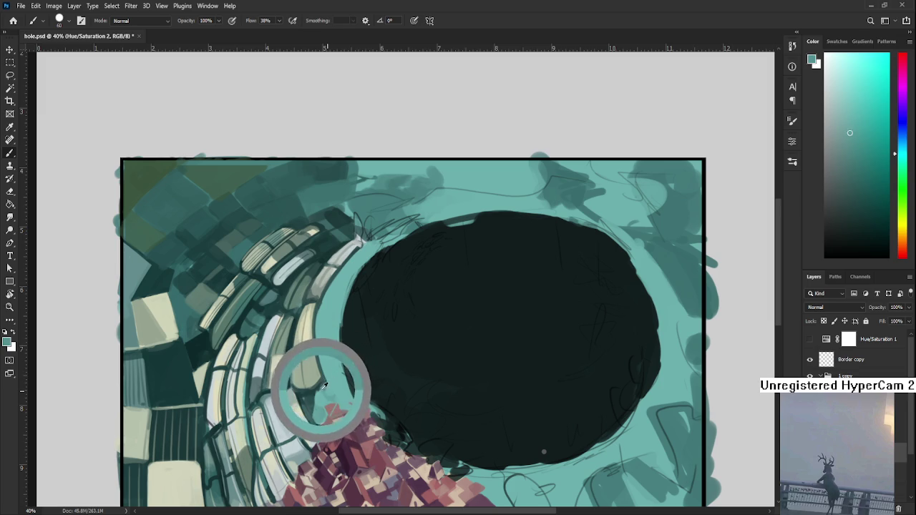
left_click_drag(315, 383, 325, 400)
- Sample pale grey-green, teal and near-black shades to touch up the lower inner edge
left_click(330, 398, "alt")
left_click(325, 394, "alt")
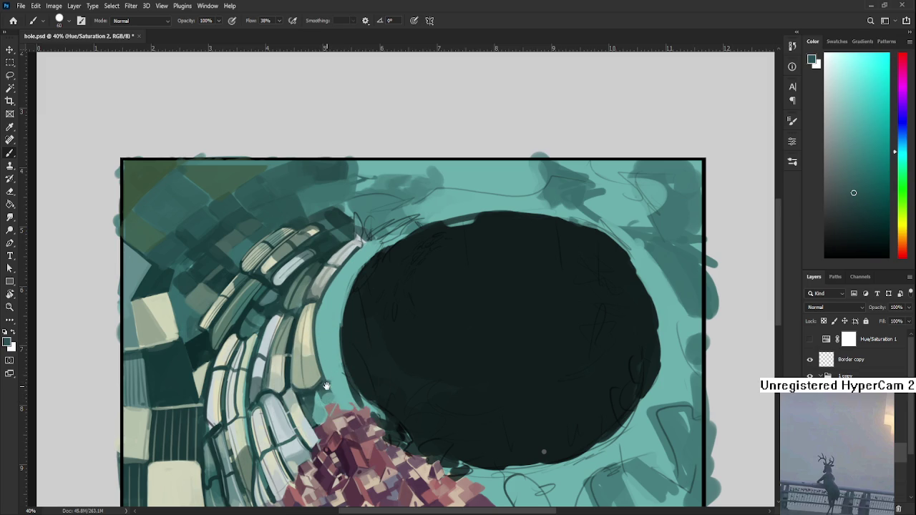
scroll(318, 380, "up", 1)
left_click(311, 362, "alt")
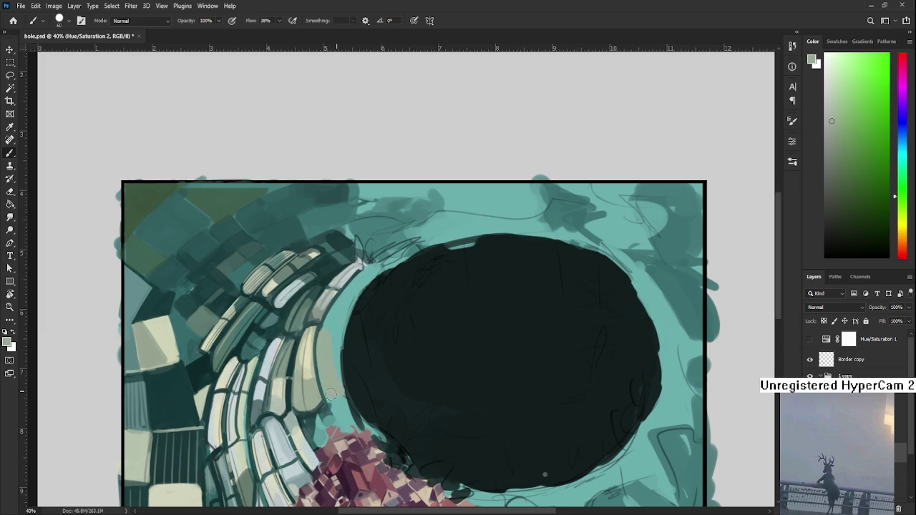
left_click(334, 352, "alt")
left_click(349, 377, "alt")
left_click(320, 379, "alt")
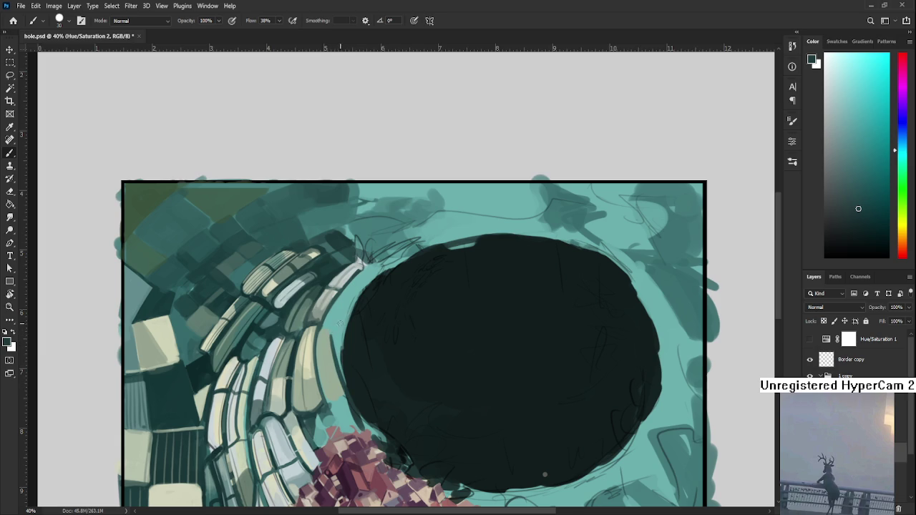
left_click(284, 347, "alt")
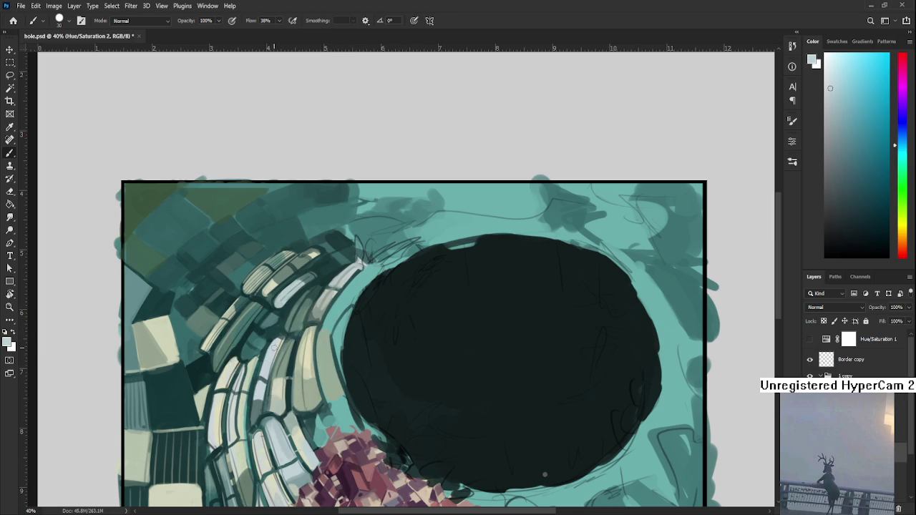
- Extend the hole's near-black over the teal along its left rim
scroll(307, 331, "right", 2)
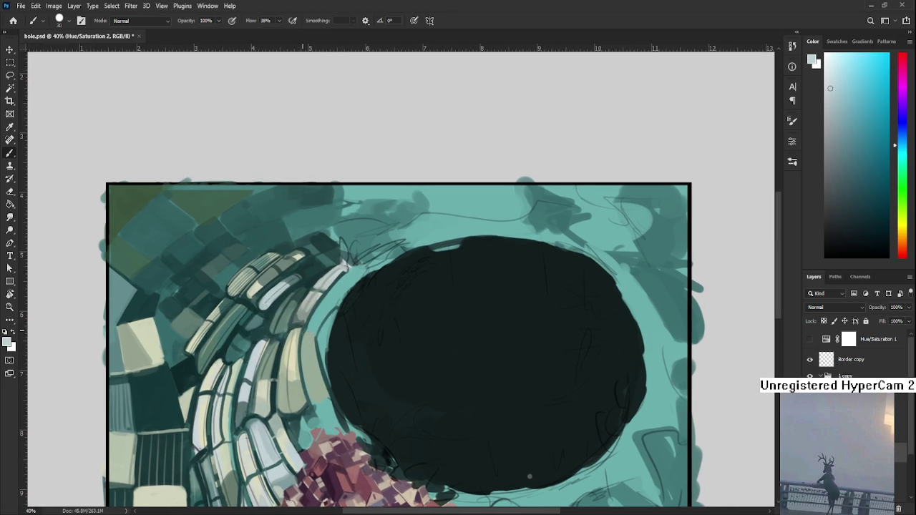
mouse_move(319, 334)
left_mouse_down()
mouse_move(318, 351)
mouse_move(332, 315)
left_mouse_up()
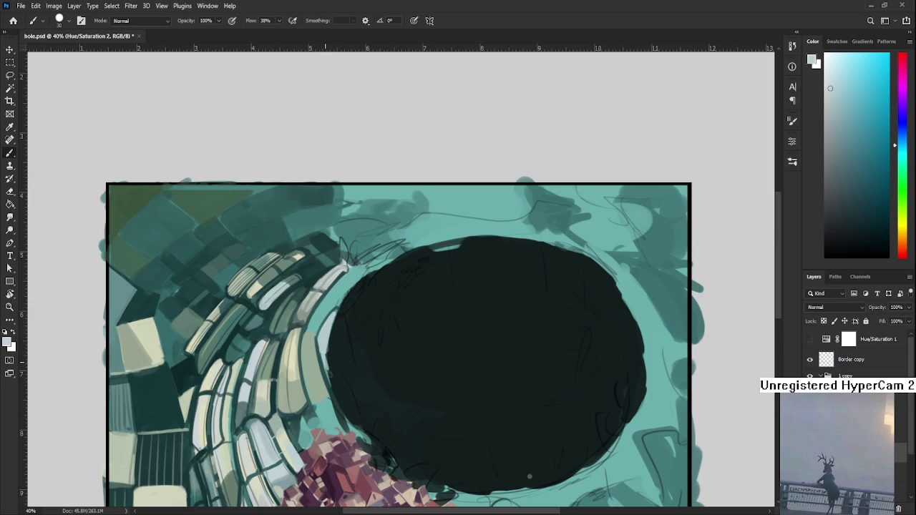
left_click(323, 369, "alt")
left_click(329, 375, "alt")
left_click(333, 347, "alt")
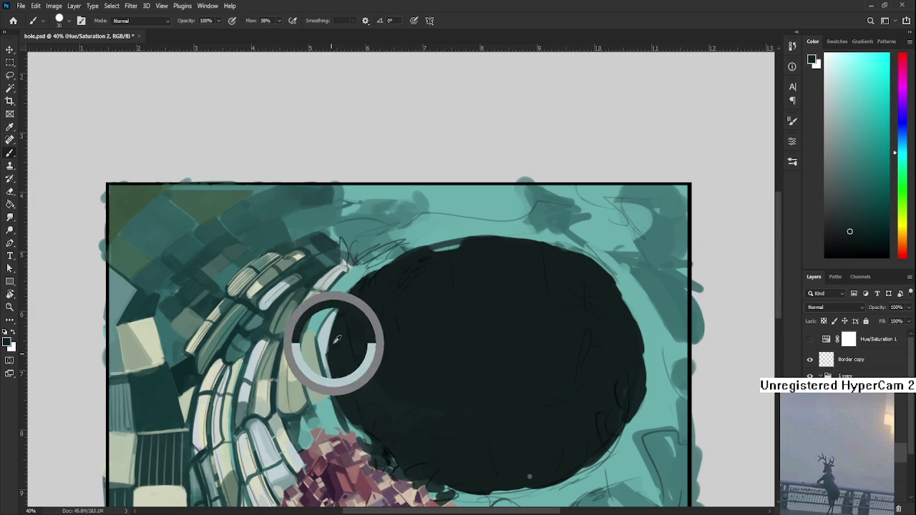
mouse_move(334, 352)
left_mouse_down()
mouse_move(330, 390)
mouse_move(326, 376)
left_mouse_up()
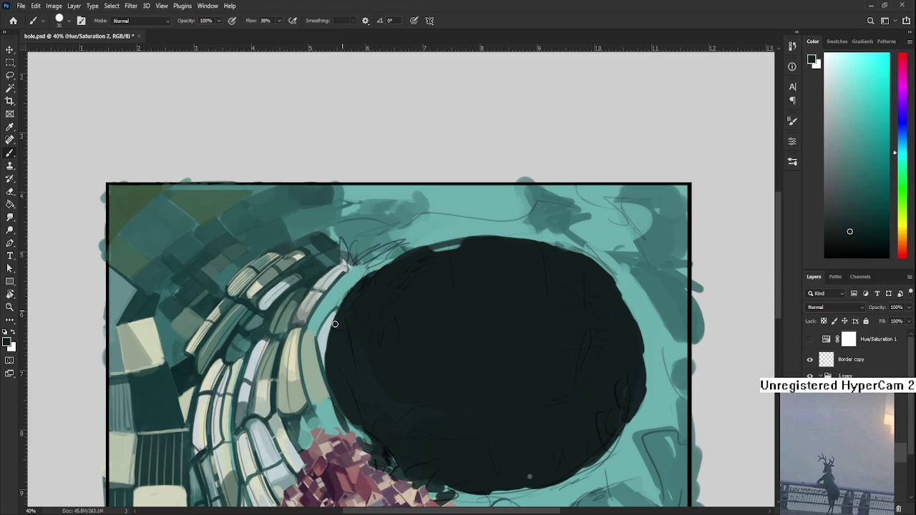
- Sample teals and grey beside the rim and darken along the hole's left edge
left_click(342, 304, "alt")
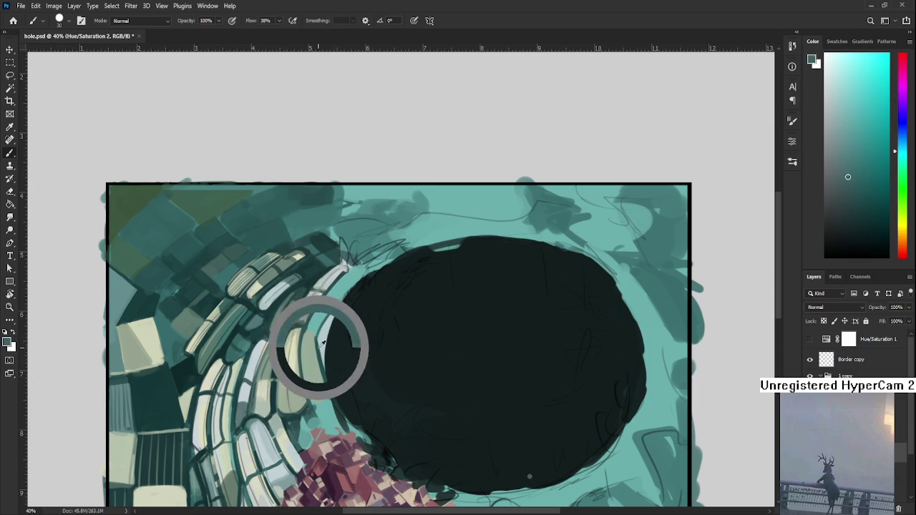
left_click(319, 326, "alt")
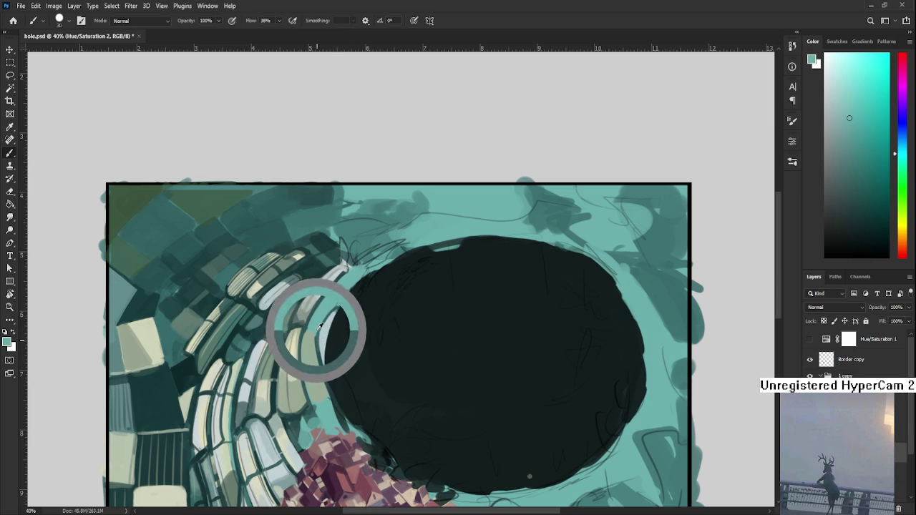
left_click(310, 335, "alt")
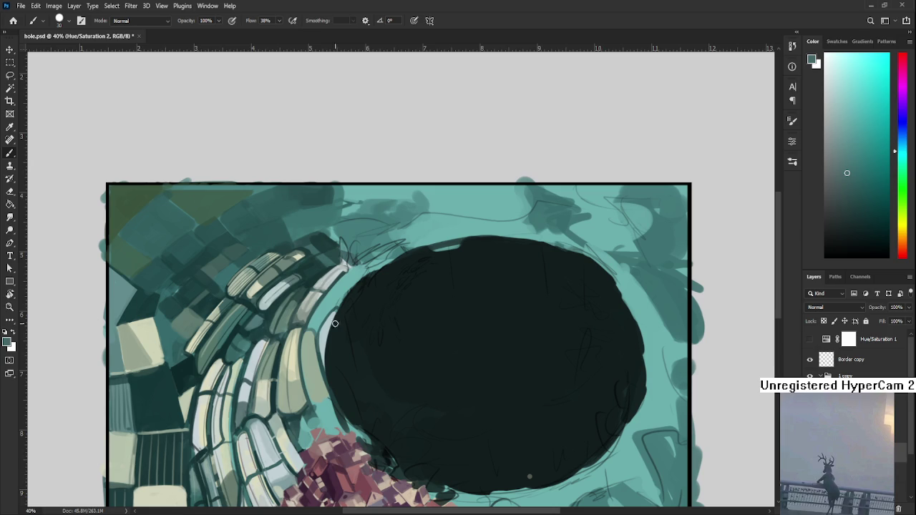
left_click(313, 307, "alt")
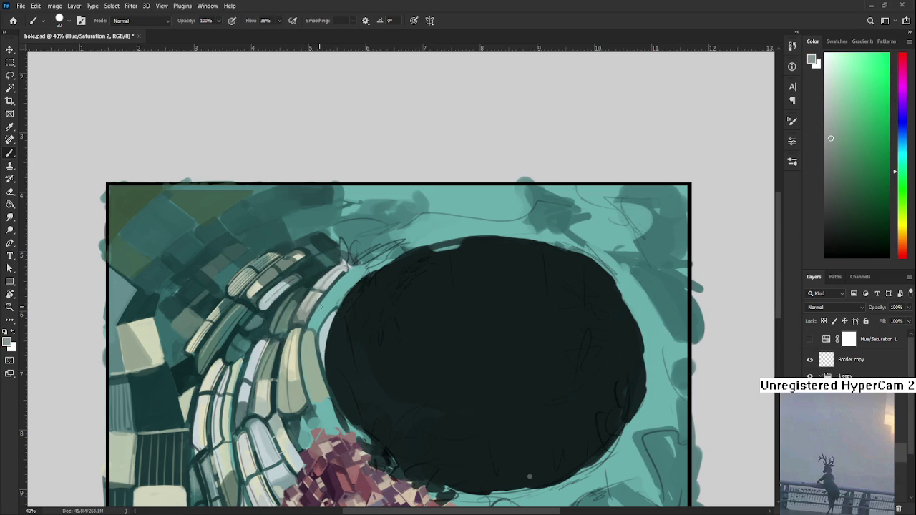
left_click(280, 314, "alt")
left_click_drag(319, 310, 352, 274)
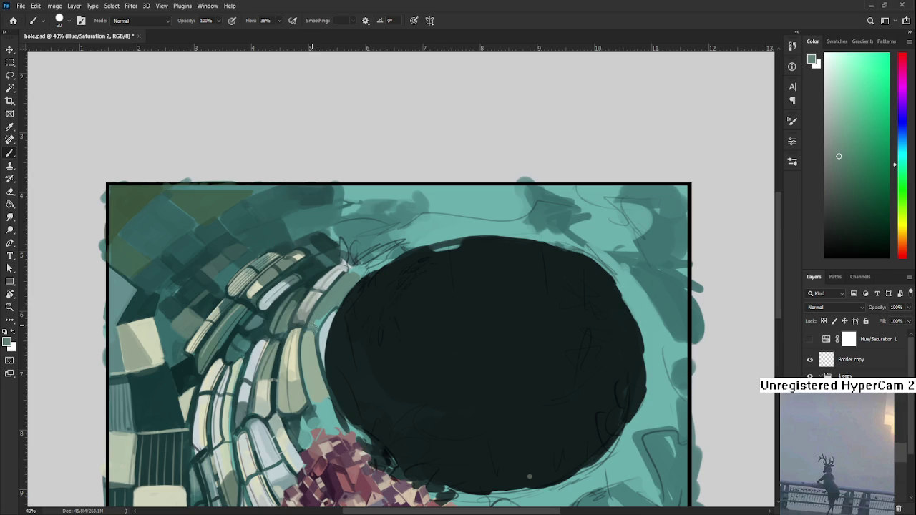
- Sample cyan and lighter and darker teals near the ring's top to blend the edge
left_click(324, 320, "alt")
left_click(335, 309, "alt")
left_click(319, 350, "alt")
left_click(309, 284, "alt")
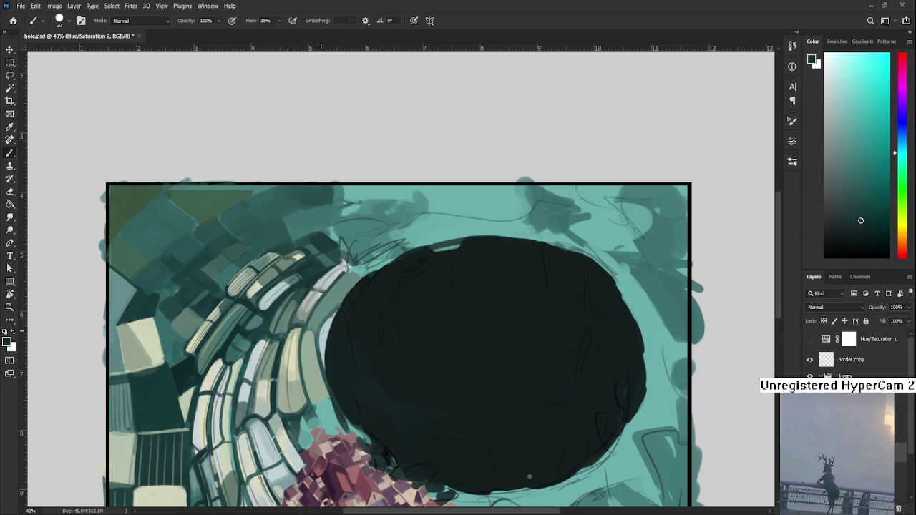
left_click(350, 271, "alt")
left_click(347, 283, "alt")
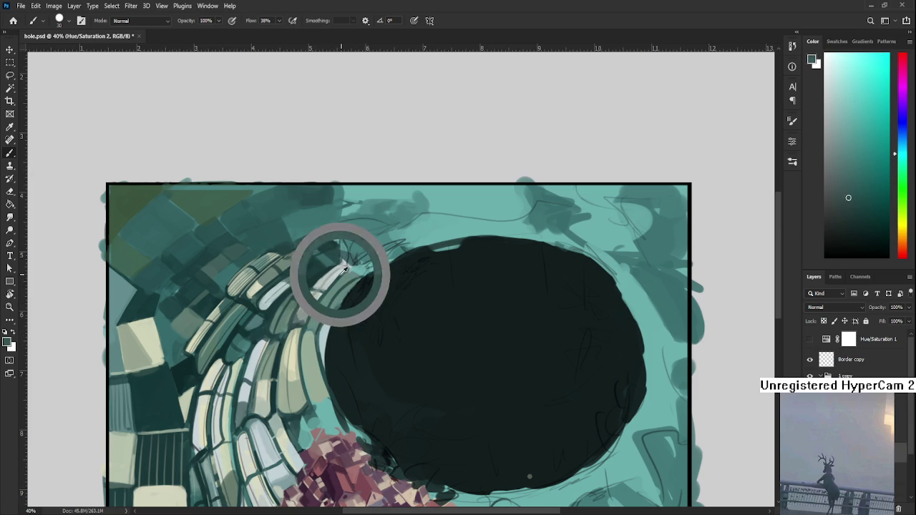
left_click(361, 272, "alt")
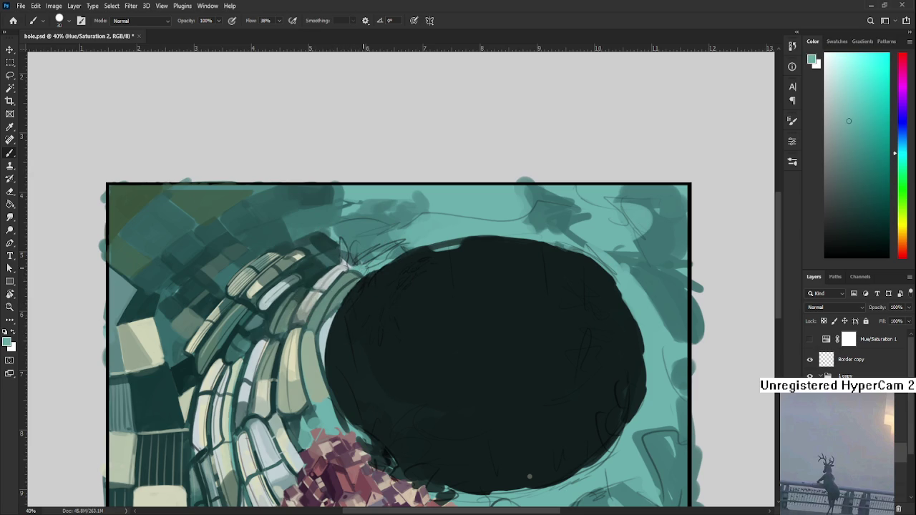
scroll(236, 445, "down", 3)
- Sample lighter, greener and darker teals from the ring beside the hole
scroll(277, 408, "down", 2)
scroll(403, 296, "up", 6)
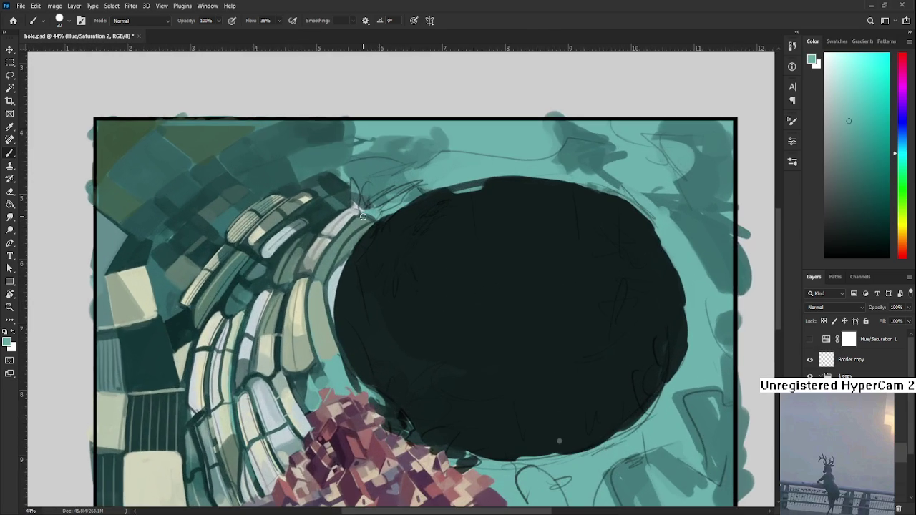
left_click_drag(403, 296, 347, 387)
left_click(286, 358, "alt")
left_click(286, 357, "alt")
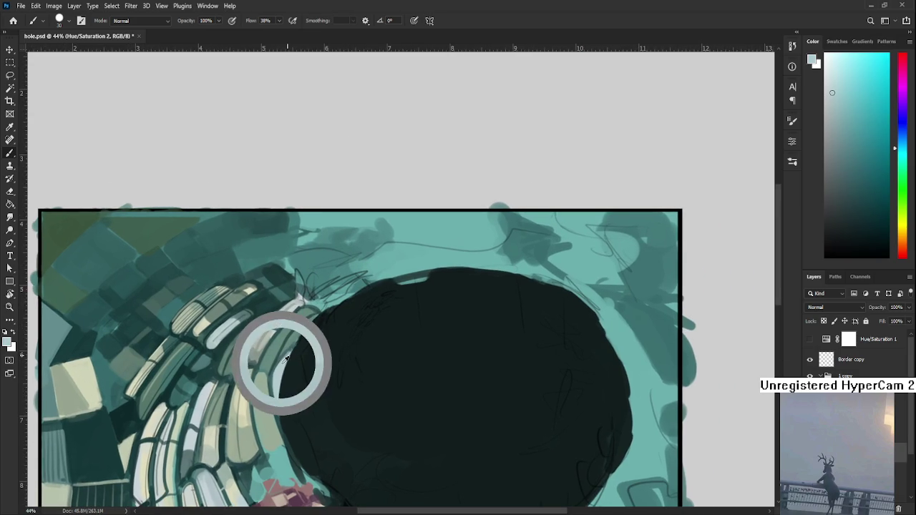
left_click(292, 322, "alt")
left_click(305, 313, "alt")
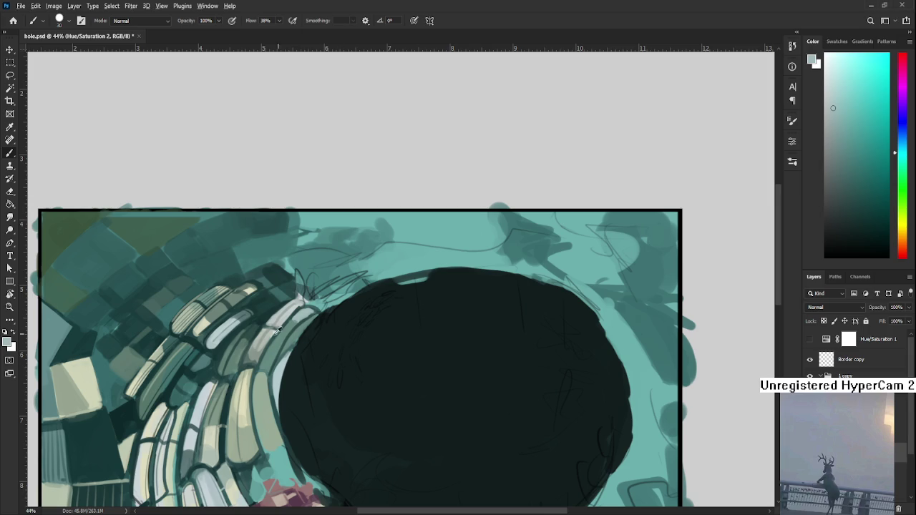
left_click(245, 358, "alt")
- Paint dark over the light stripes along the hole's left edge
left_click_drag(279, 392, 269, 363)
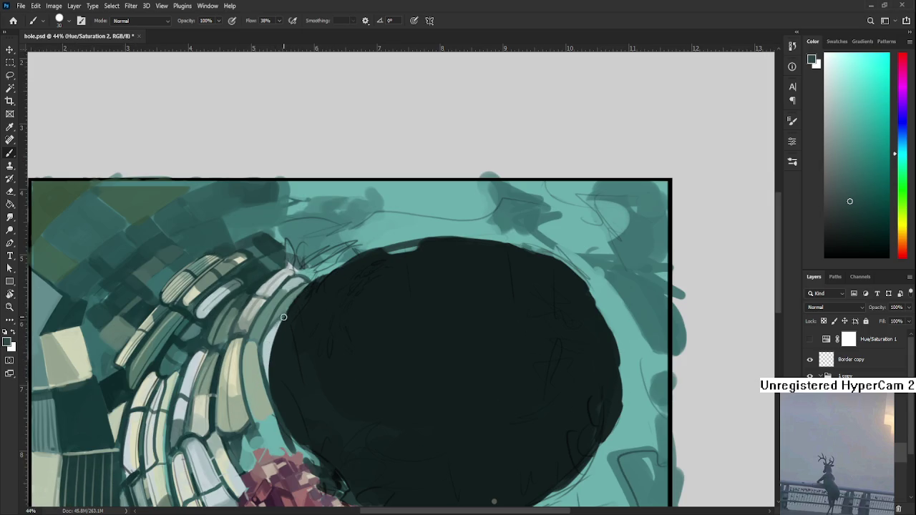
left_click(285, 343, "alt")
left_click(286, 349, "alt")
left_click(276, 360, "alt")
left_click(276, 405, "alt")
left_click_drag(273, 336, 297, 428)
- Paint a dark stroke along the bricks beside the hole
left_click(273, 436, "alt")
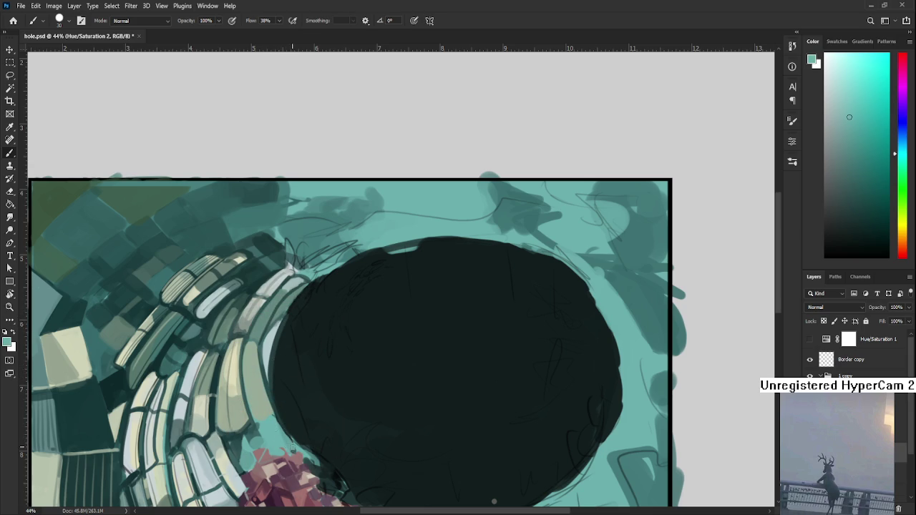
left_click(264, 404, "alt")
left_click(254, 428, "alt")
left_click_drag(252, 356, 265, 417)
- Sample cream and teal tones from the light bricks and zoom out to the whole canvas
left_click(242, 372, "alt")
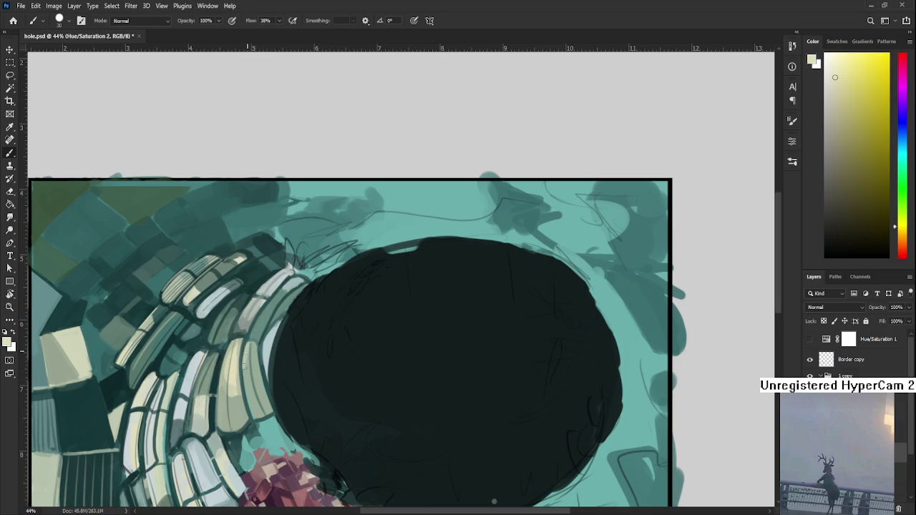
left_click(247, 368, "alt")
left_click(257, 327, "alt")
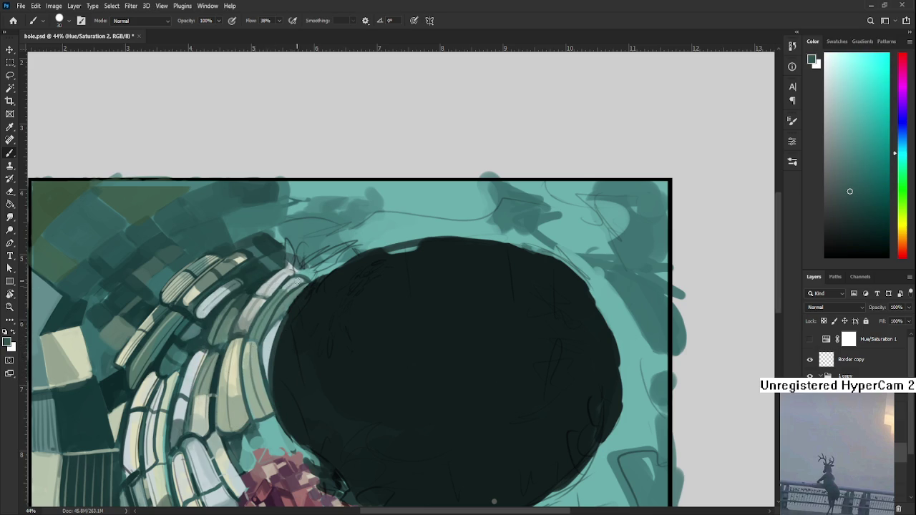
left_click(259, 316, "alt")
left_click(266, 325, "alt")
left_click_drag(291, 308, 149, 285)
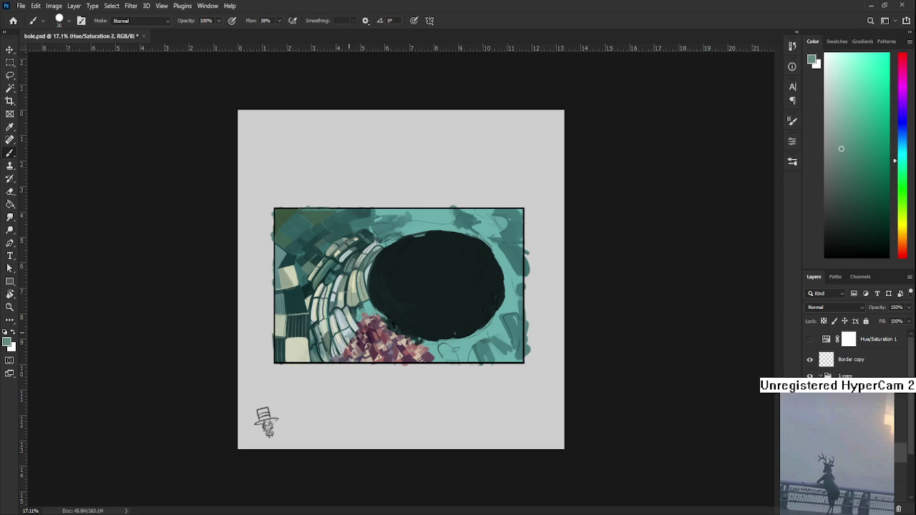
- Zoom in and sample a range of lighter and darker teals near the hole's left rim
key("ctrl+plus")
left_click_drag(343, 344, 256, 369)
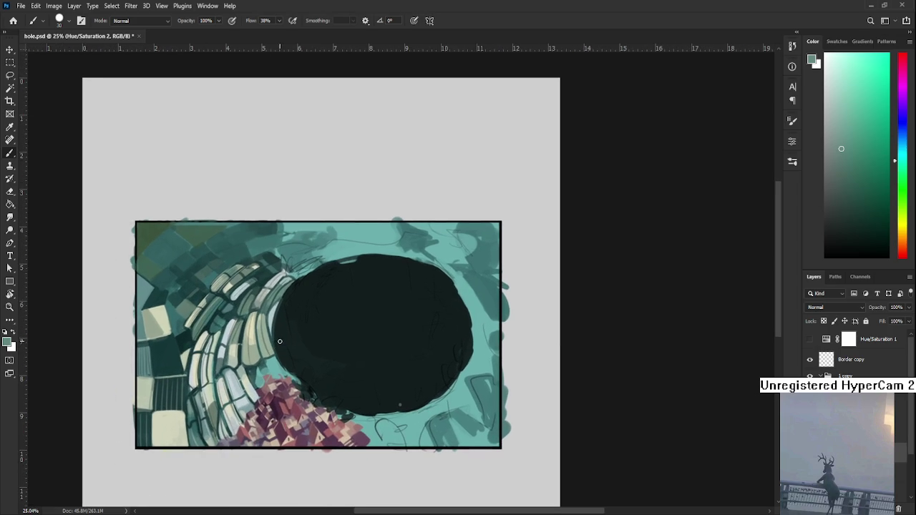
left_click(256, 370, "alt")
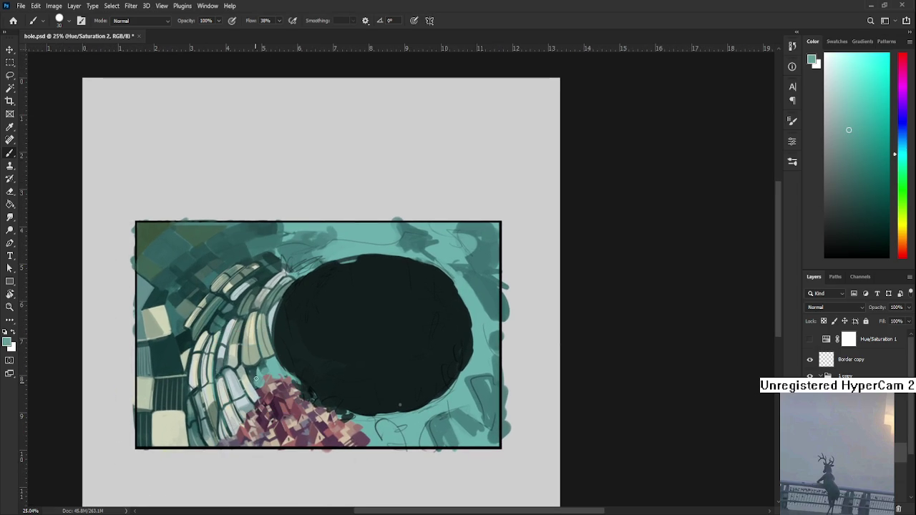
left_click(262, 373, "alt")
left_click(262, 365, "alt")
left_click(252, 369, "alt")
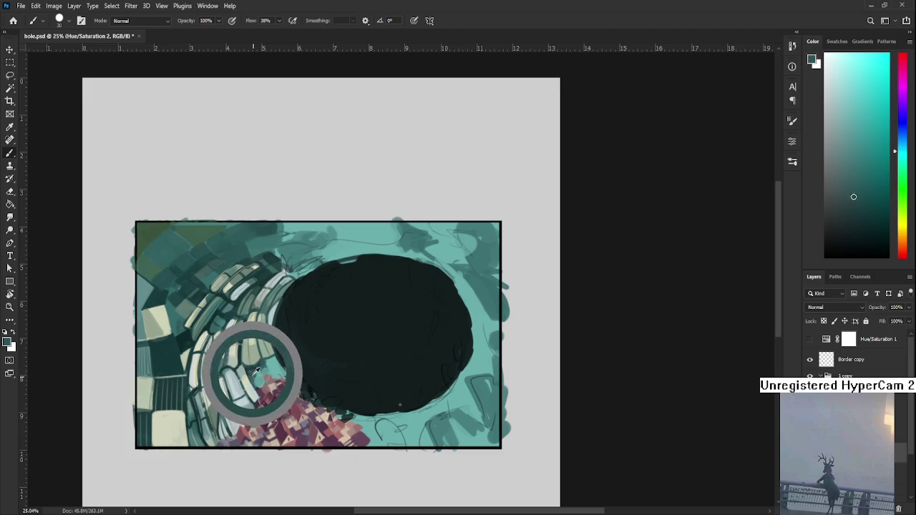
left_click(259, 384, "alt")
left_click(256, 378, "alt")
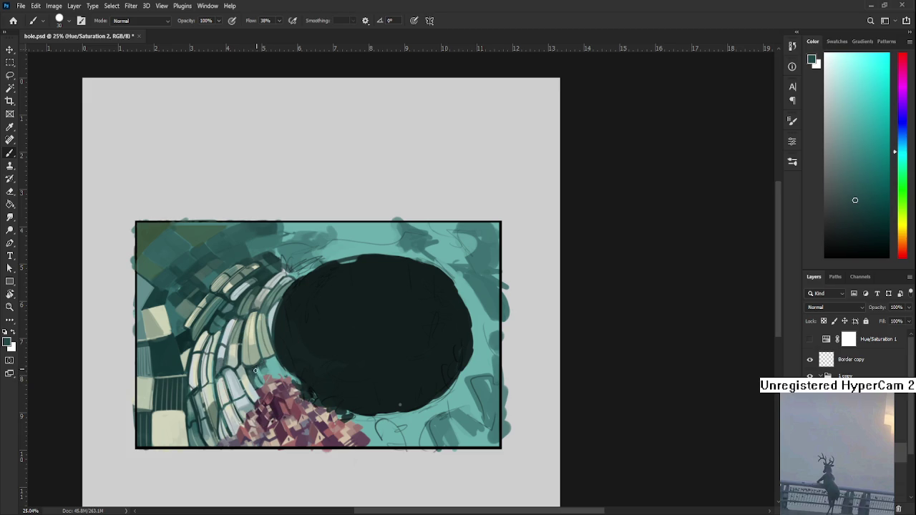
left_click(263, 363, "alt")
left_click(256, 368, "alt")
left_click(257, 369, "alt")
left_click(256, 373, "alt")
left_click(259, 374, "alt")
- Sample pale yellow-green and grey-green tones from the bricks beside the hole
left_click_drag(267, 357, 251, 337)
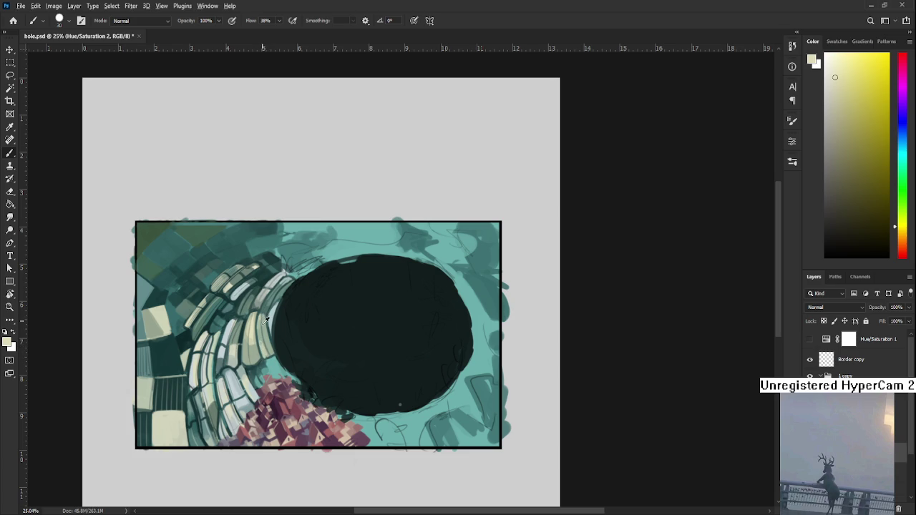
left_click(262, 319, "alt")
left_click(262, 352, "alt")
left_click(269, 349, "alt")
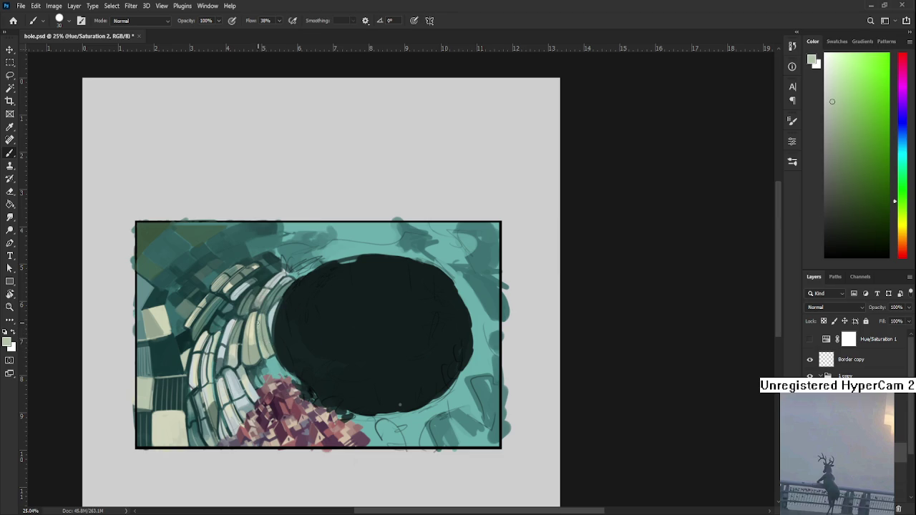
left_click(257, 315, "alt")
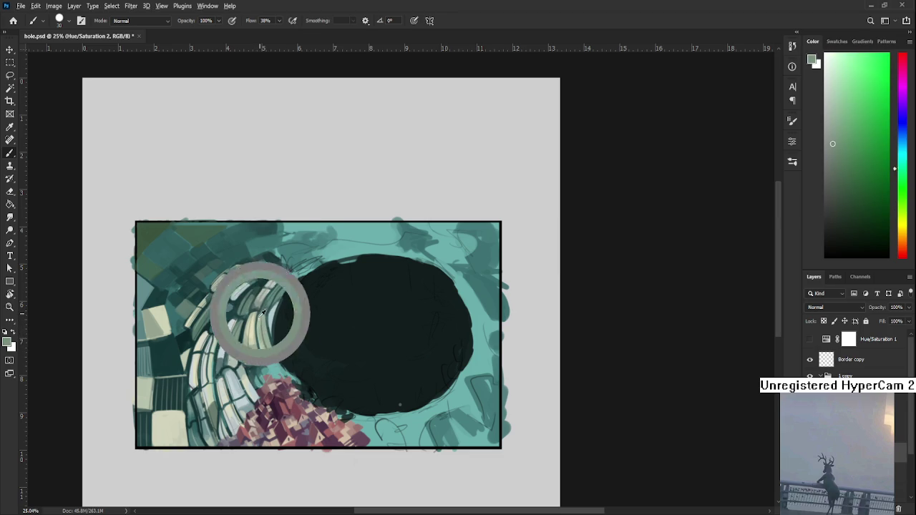
left_click(259, 315, "alt")
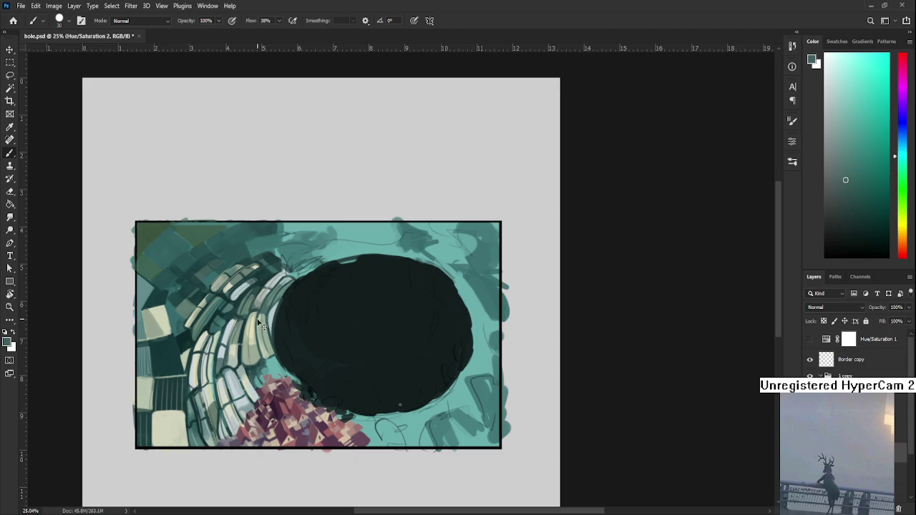
left_click(273, 338, "alt")
scroll(274, 354, "up", 2)
left_click(269, 344, "alt")
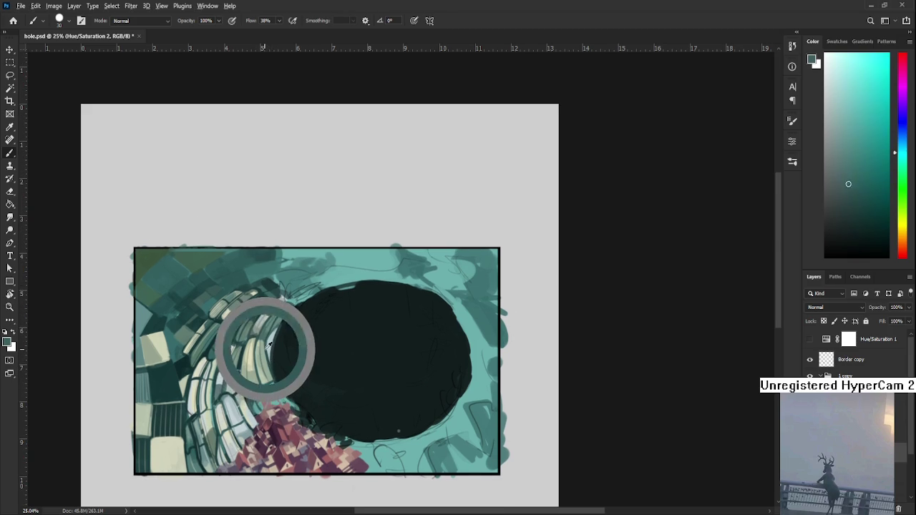
left_click_drag(269, 344, 274, 351)
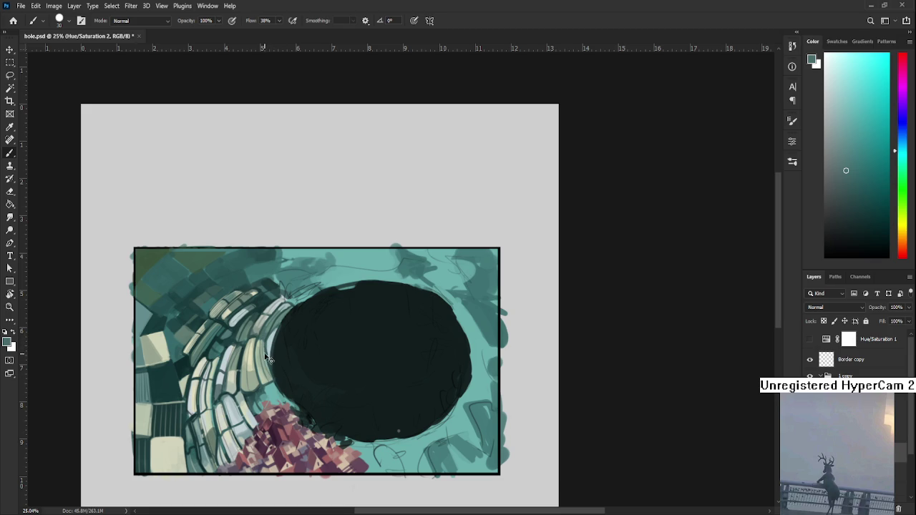
scroll(272, 372, "down", 2)
scroll(266, 275, "down", 3)
scroll(266, 274, "down", 2)
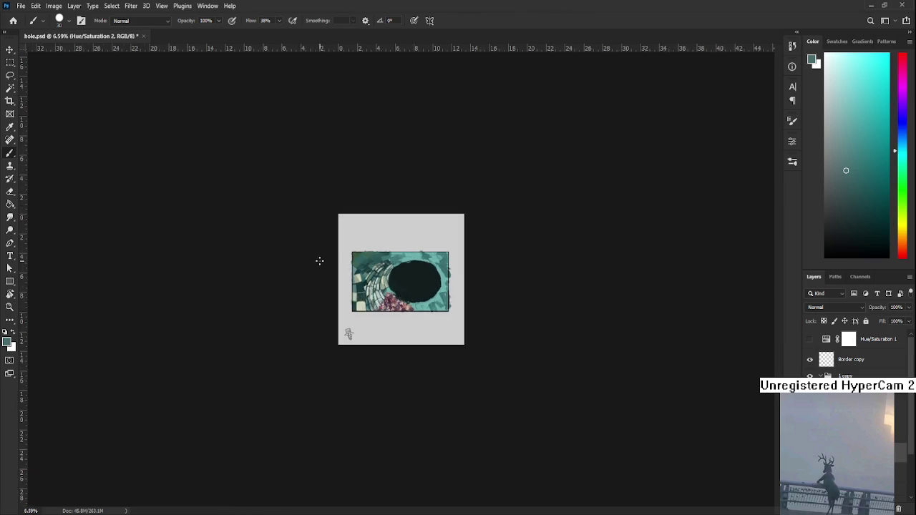
scroll(315, 260, "up", 3)
scroll(373, 281, "up", 2)
left_click_drag(398, 332, 318, 348)
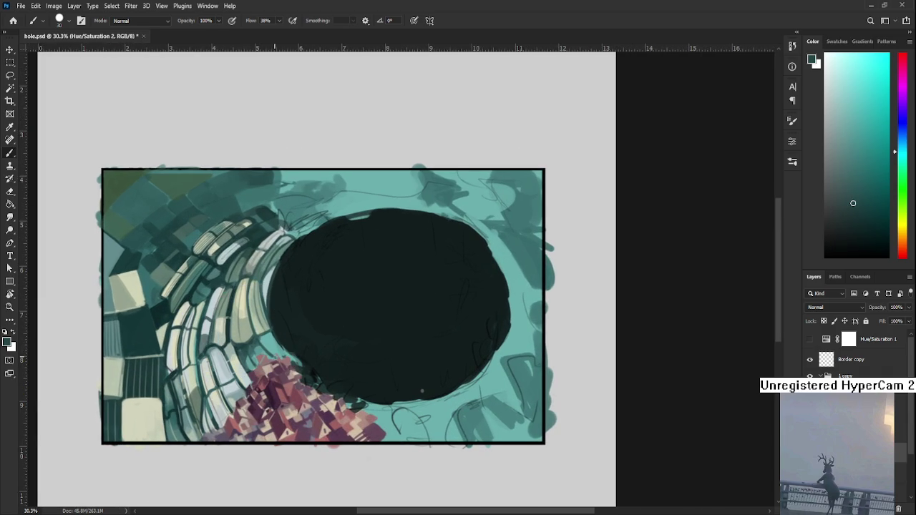
left_click(268, 309, "alt")
left_click_drag(267, 316, 263, 341)
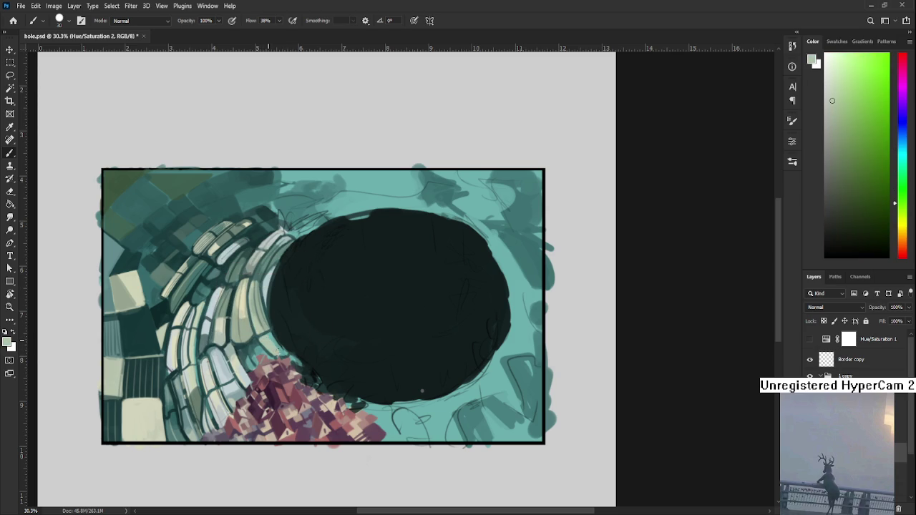
left_click(262, 323, "alt")
left_click_drag(329, 288, 325, 336)
left_click(262, 328, "alt")
left_click_drag(262, 328, 250, 334)
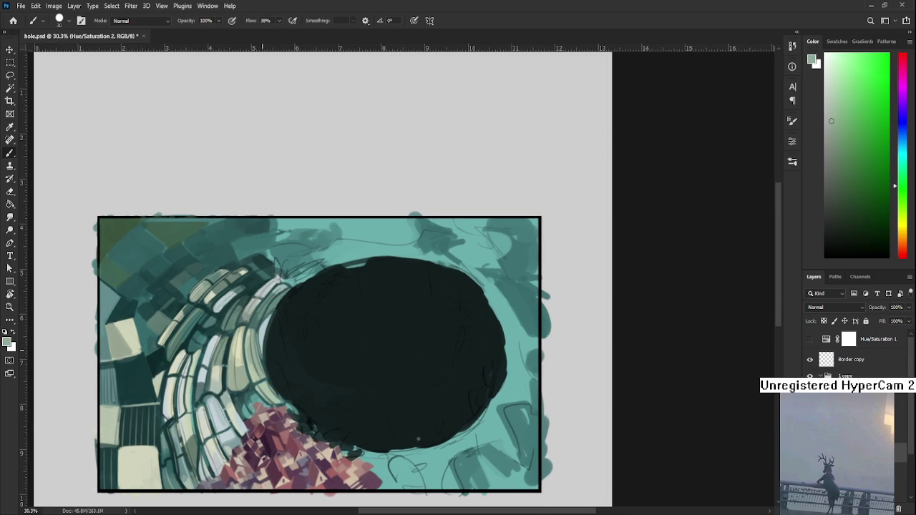
left_click(263, 331, "alt")
left_click(247, 296, "alt")
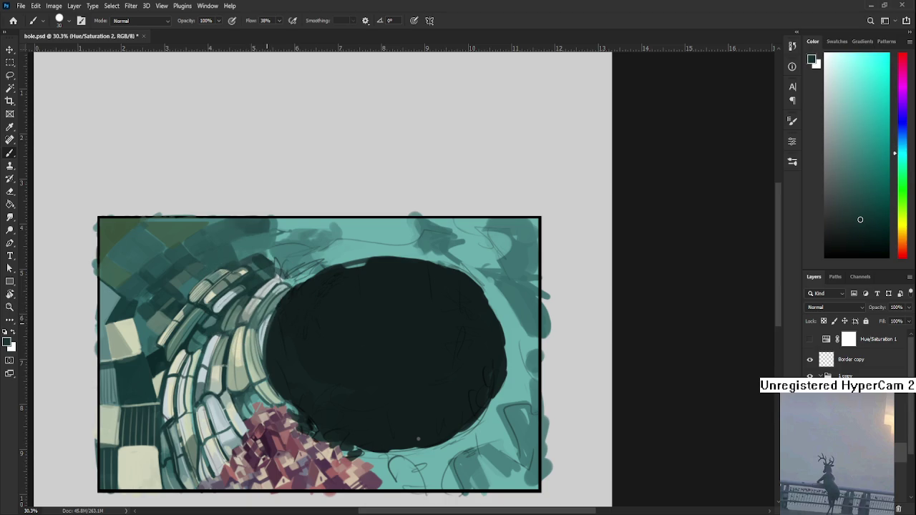
left_click_drag(266, 324, 259, 331)
- Sample the pale bricks' light yellow and brighten brick edges along the hole's upper-left rim
scroll(280, 322, "down", 3, "alt")
scroll(393, 287, "down", 2, "alt")
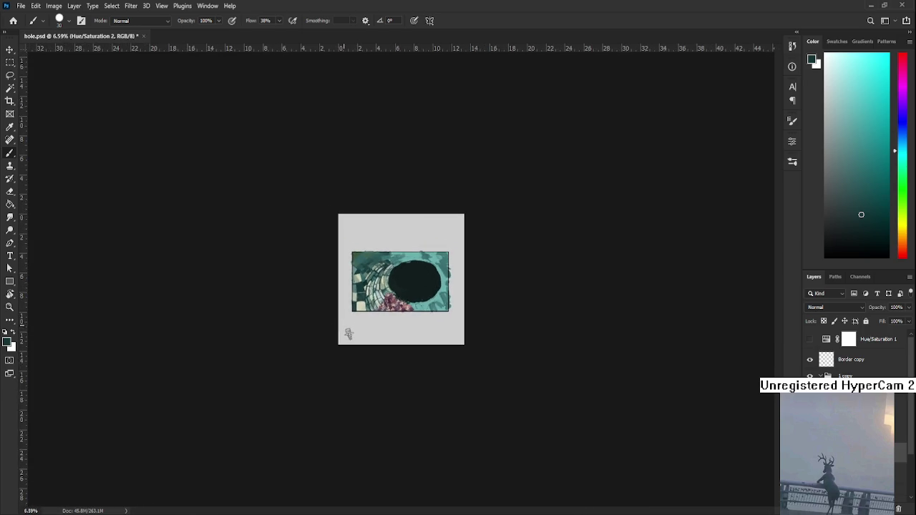
scroll(393, 286, "up", 2, "alt")
scroll(394, 286, "up", 2, "alt")
left_click_drag(384, 306, 345, 361)
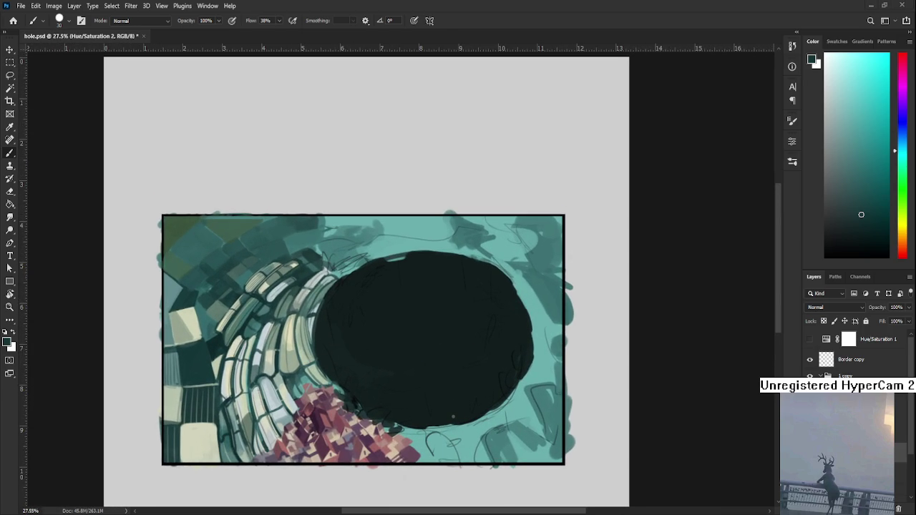
scroll(345, 279, "up", 1, "alt")
left_click(275, 351, "alt")
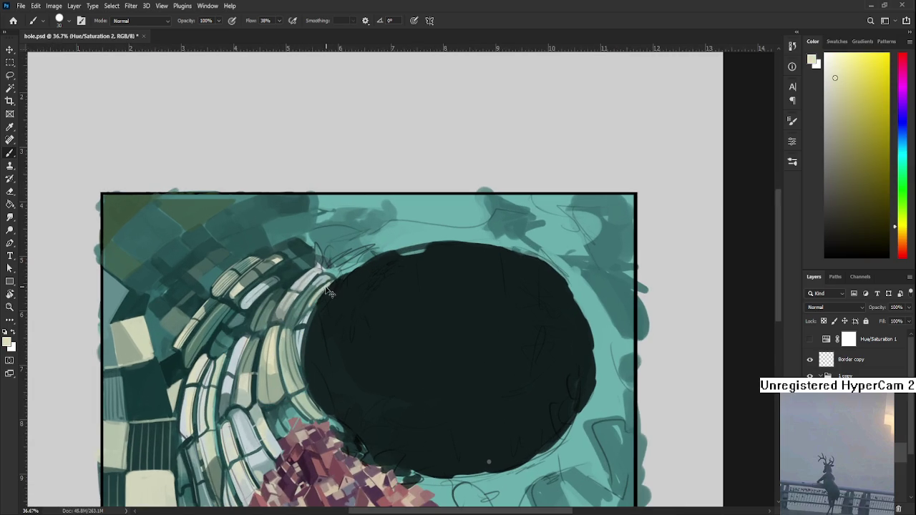
mouse_move(330, 281)
left_mouse_down()
mouse_move(322, 294)
mouse_move(329, 282)
left_mouse_up()
scroll(426, 397, "down", 1)
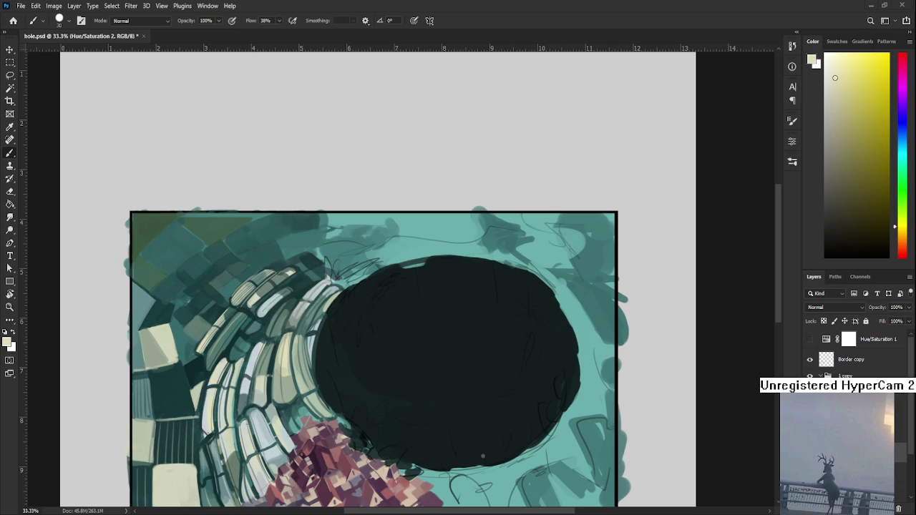
- Paint a dark teal stroke down the hole's left edge
left_click(312, 341, "alt")
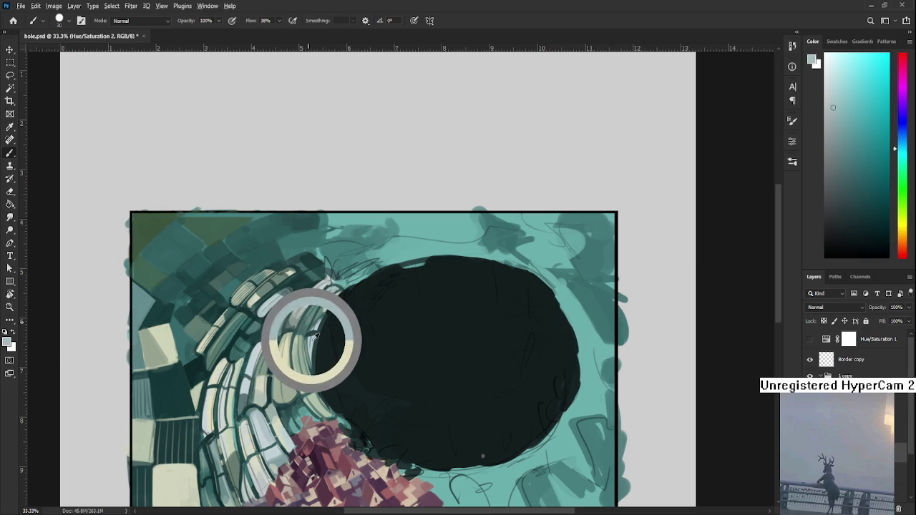
left_click(308, 328, "alt")
left_click_drag(312, 331, 316, 366)
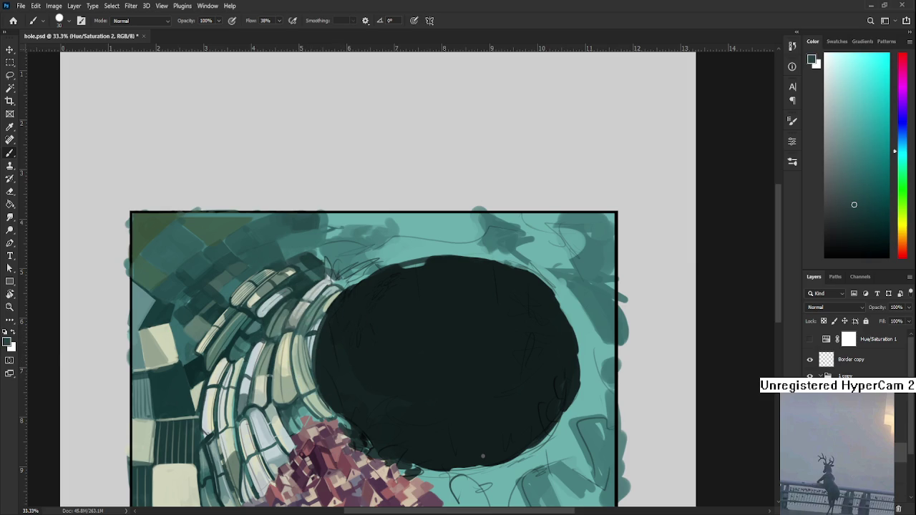
left_click(317, 330, "alt")
- Sample lighter and darker teals along the hole's upper-left rim
mouse_move(337, 297)
left_mouse_down()
mouse_move(321, 322)
mouse_move(322, 344)
left_mouse_up()
left_click(321, 334, "alt")
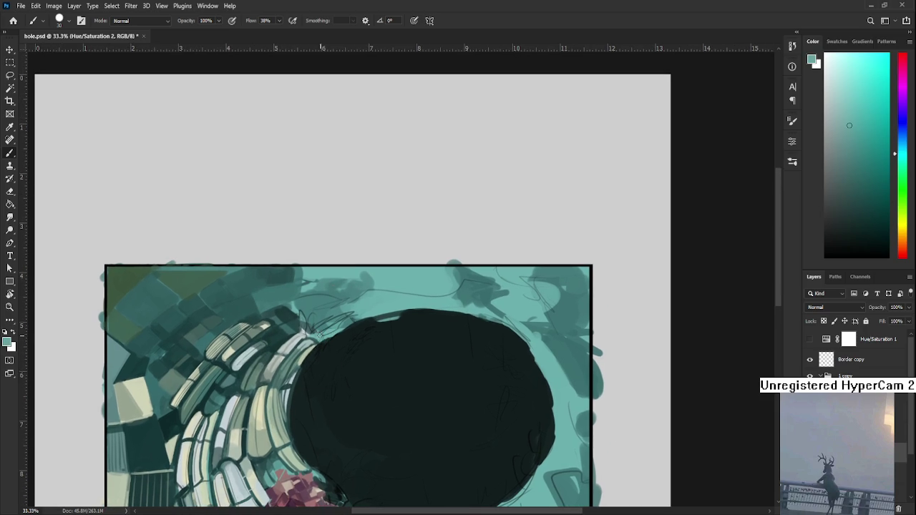
left_click(317, 335, "alt")
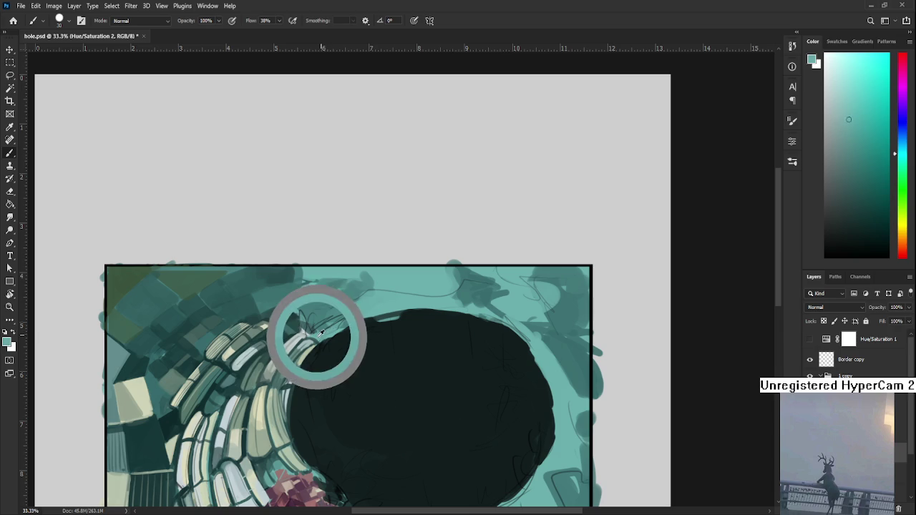
left_click(328, 318, "alt")
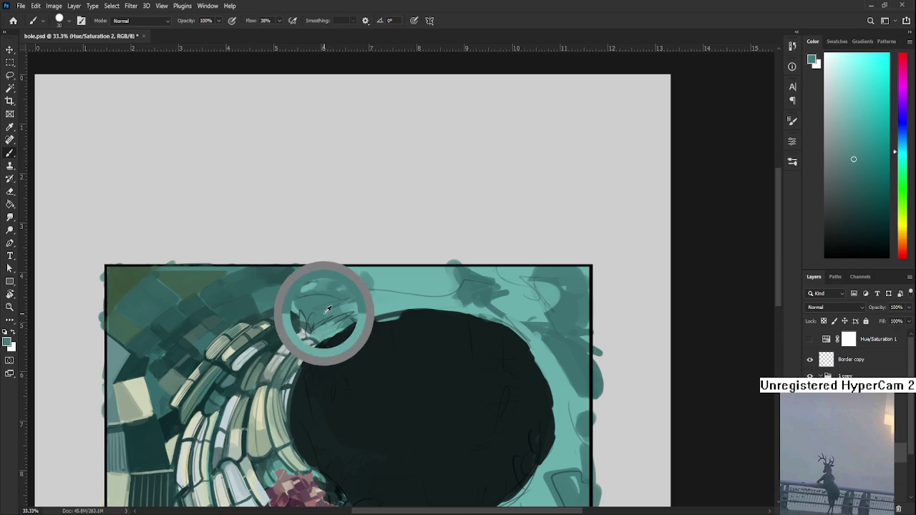
left_click(330, 317, "alt")
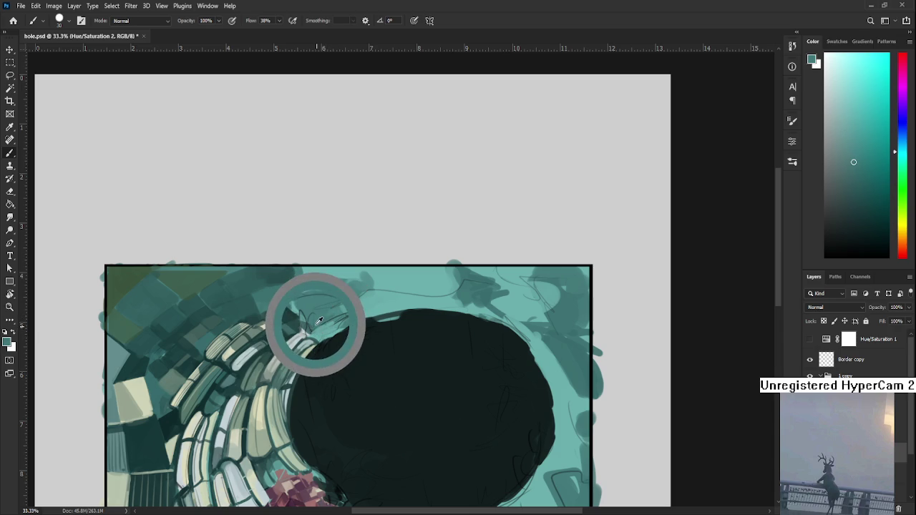
left_click(326, 315, "alt")
left_click(318, 323, "alt")
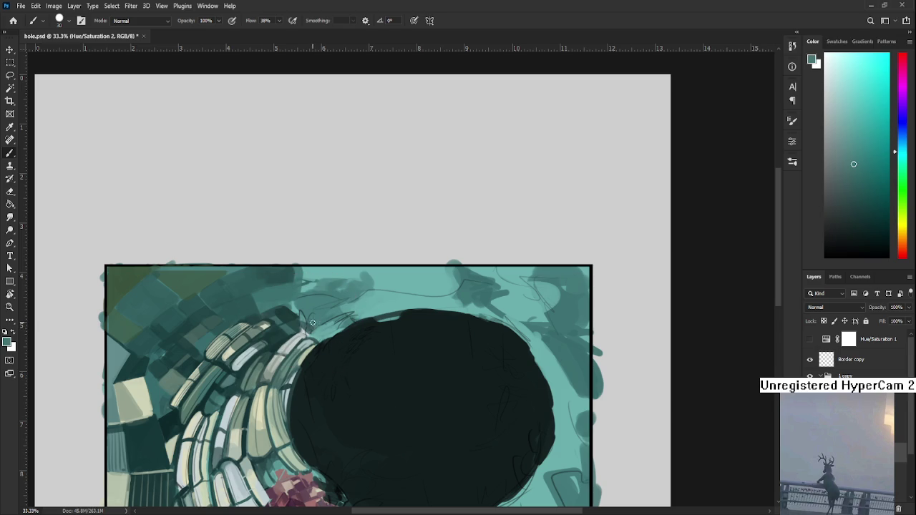
left_click(312, 323, "alt")
left_click(312, 324, "alt")
- Sample pale brick greens and dark teal beside the bricks to touch up the edge
left_click(299, 353, "alt")
left_click_drag(298, 371, 301, 363)
left_click(303, 350, "alt")
left_click(307, 348, "alt")
left_click(317, 332, "alt")
left_click(306, 343, "alt")
left_click(303, 348, "alt")
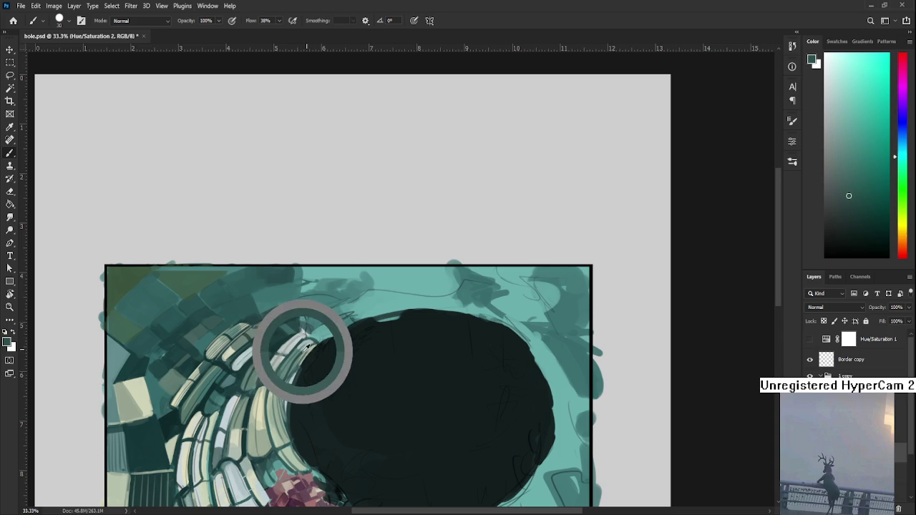
left_click(304, 336, "alt")
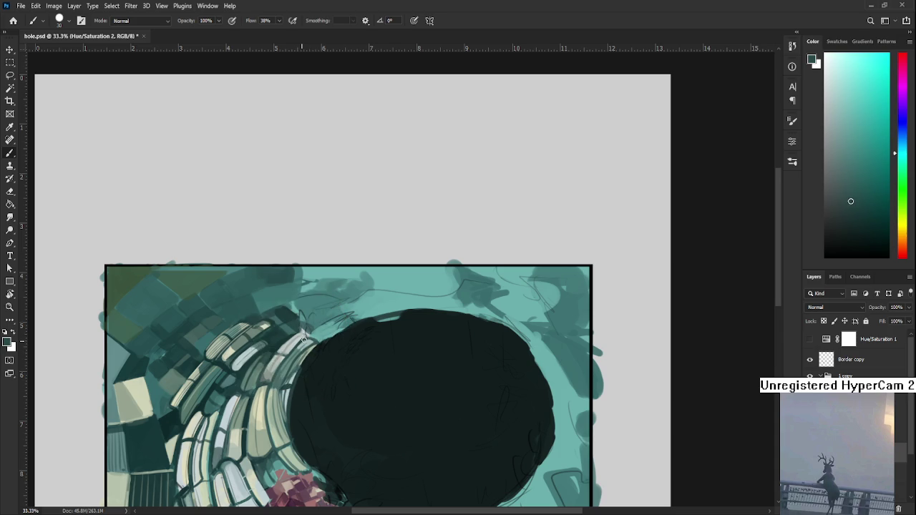
left_click(303, 335, "alt")
scroll(353, 294, "down", 3)
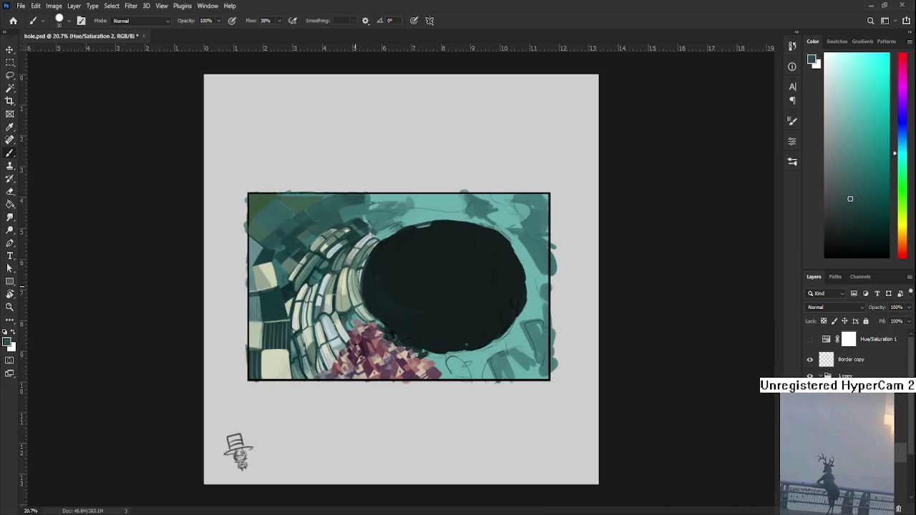
scroll(356, 283, "up", 3)
left_click_drag(263, 317, 259, 390)
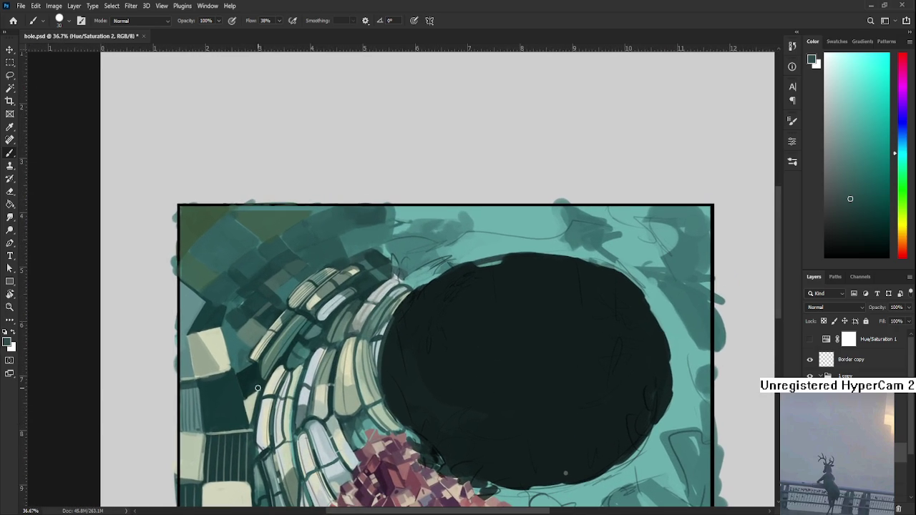
left_click(244, 398, "alt")
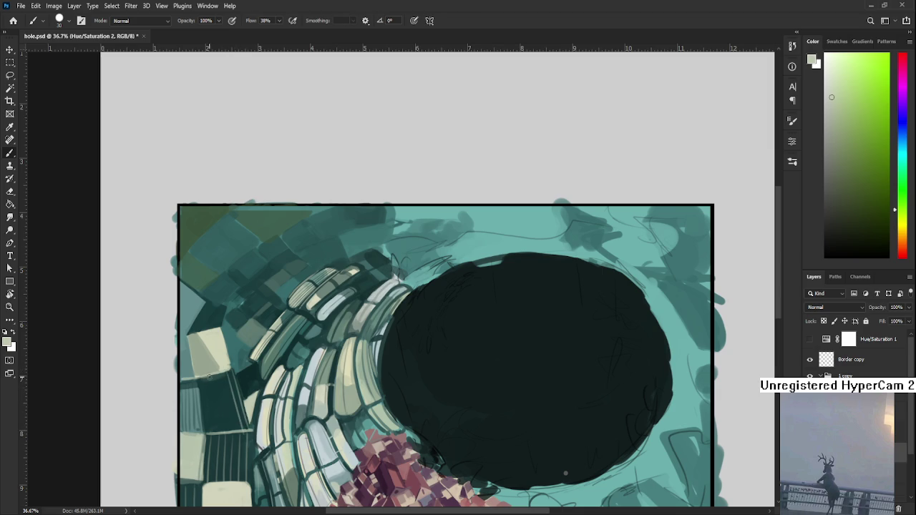
scroll(282, 410, "down", 1)
scroll(282, 410, "down", 2)
scroll(282, 410, "down", 2)
scroll(286, 399, "down", 2)
scroll(330, 352, "down", 1)
scroll(376, 346, "up", 2)
scroll(377, 346, "up", 2)
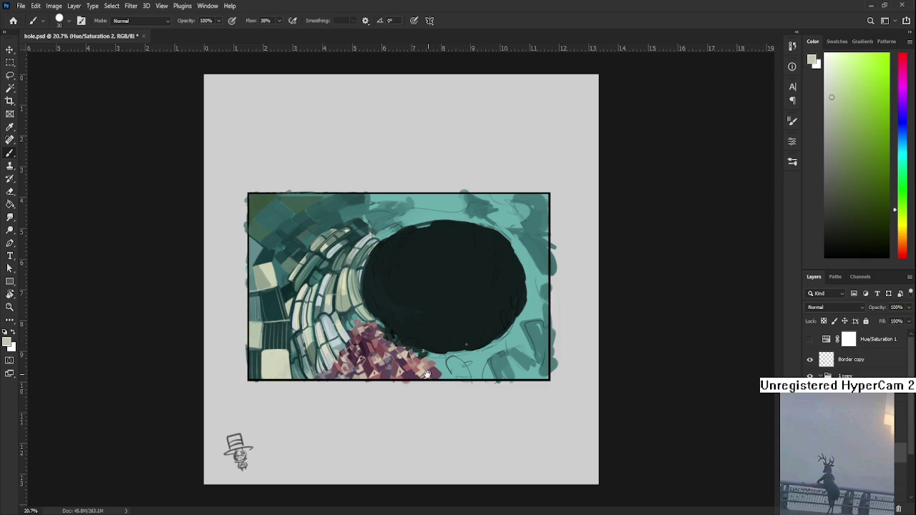
- Darken the pale tile at the painting's bottom-left with a sampled muted teal-grey
left_click(266, 351, "alt")
left_click(295, 371, "alt")
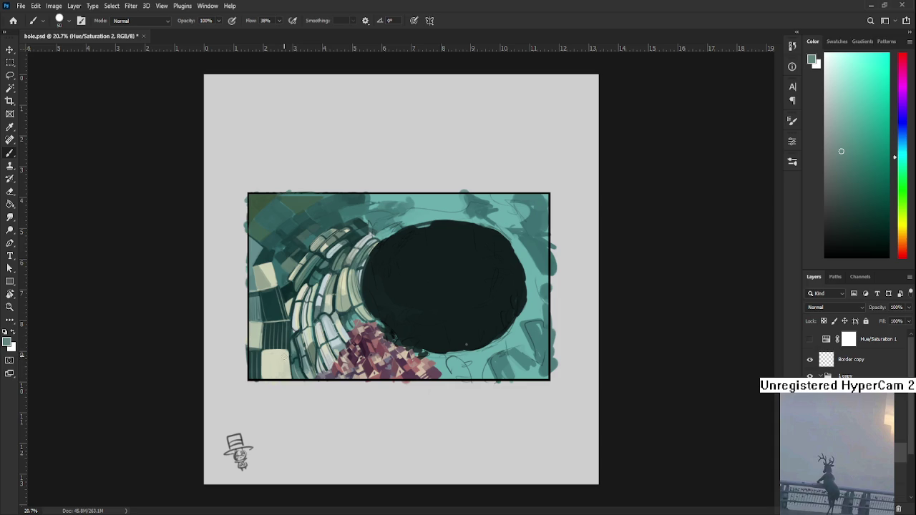
mouse_move(287, 356)
left_mouse_down()
mouse_move(287, 370)
mouse_move(275, 357)
left_mouse_up()
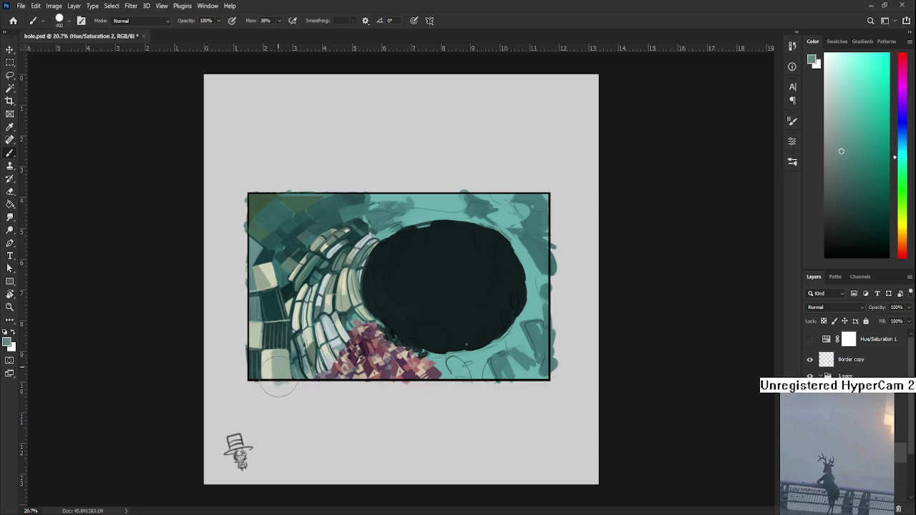
- Add grey-green strokes and a pale tile in the lower-right teal area with a smaller brush
left_click(275, 355, "alt")
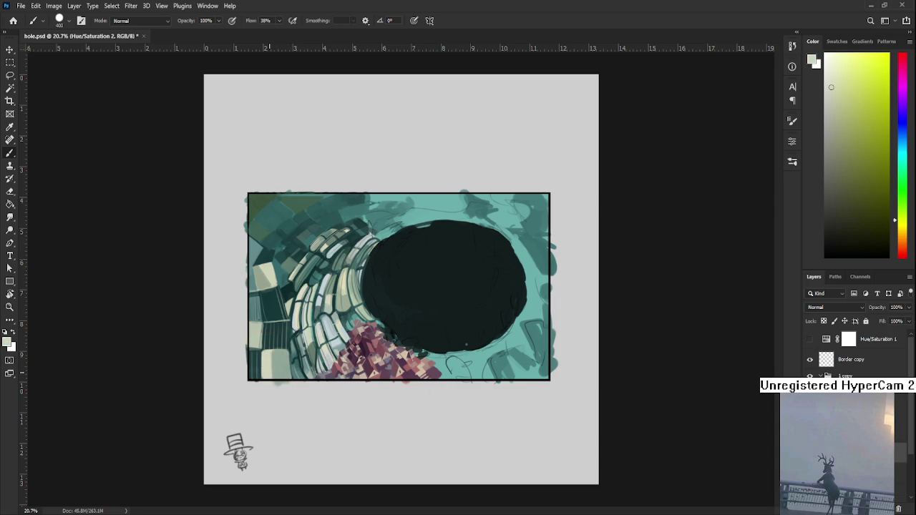
left_click(280, 365, "alt")
left_click_drag(504, 365, 509, 386)
left_click(280, 365, "alt")
key("bracketleft")
key("bracketleft")
key("bracketleft")
left_click_drag(499, 367, 523, 362)
- Paint teal over the new lower-right tile, undo it once, and repaint with nearby teal
left_click(494, 349, "alt")
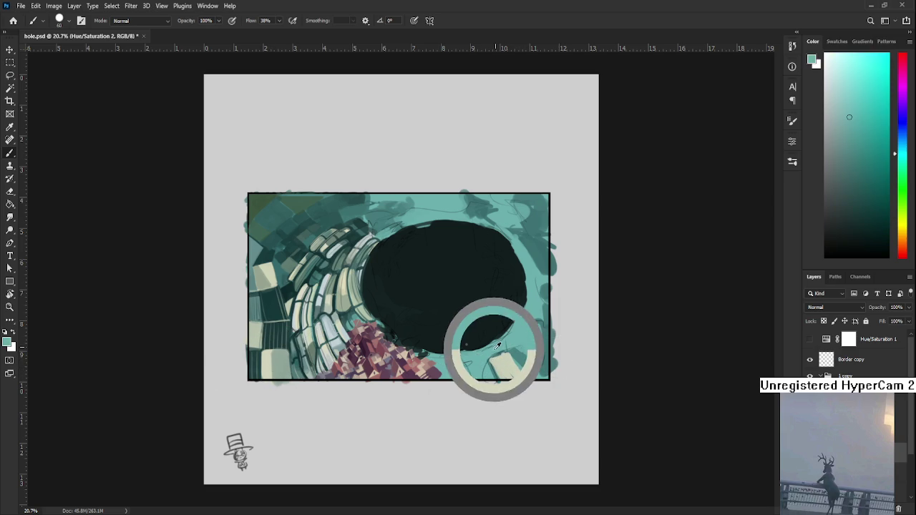
mouse_move(494, 374)
left_mouse_down()
mouse_move(504, 362)
mouse_move(517, 368)
left_mouse_up()
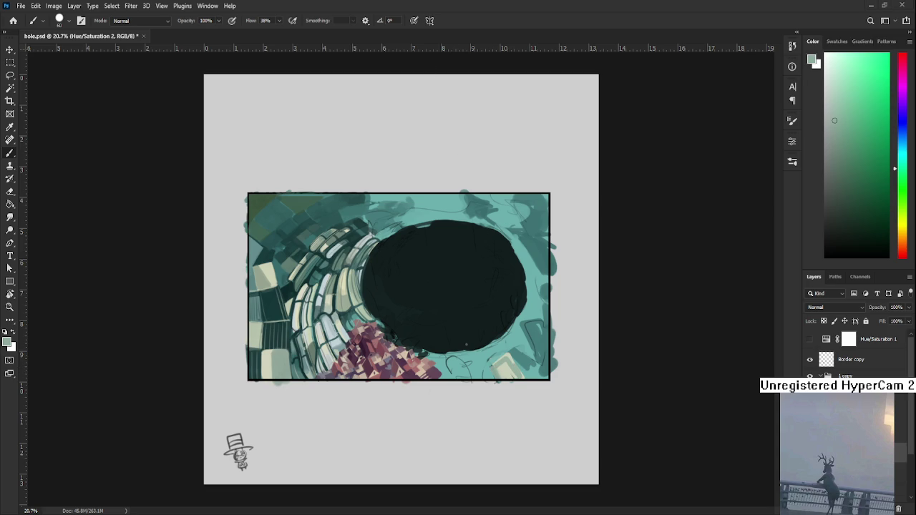
key("ctrl+z")
left_click(509, 349, "alt")
mouse_move(494, 366)
left_mouse_down()
mouse_move(525, 354)
mouse_move(531, 378)
mouse_move(540, 363)
left_mouse_up()
- Sample lighter and darker teals, then paint dark teal into the bottom-right corner
left_click(523, 341, "alt")
left_click(524, 334, "alt")
left_click(535, 327, "alt")
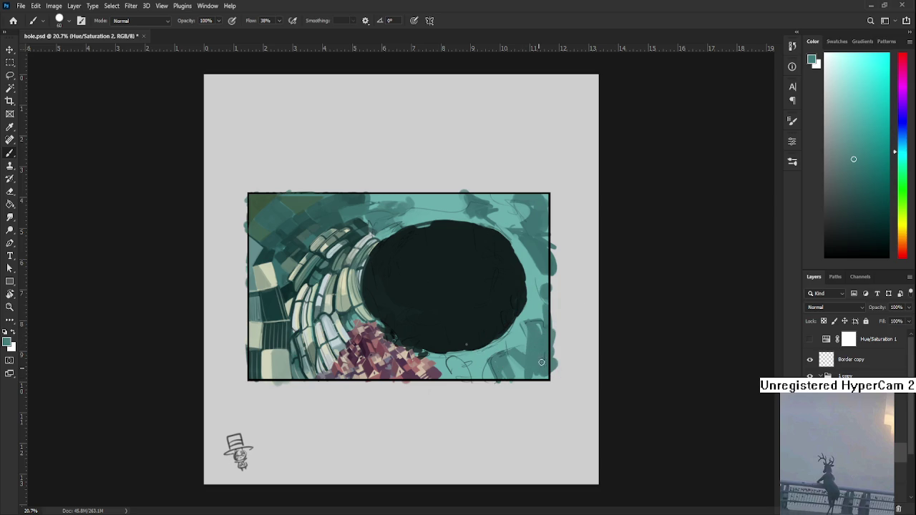
left_click(528, 320, "alt")
left_click(540, 322, "alt")
left_click_drag(539, 374, 549, 377)
scroll(503, 370, "up", 1)
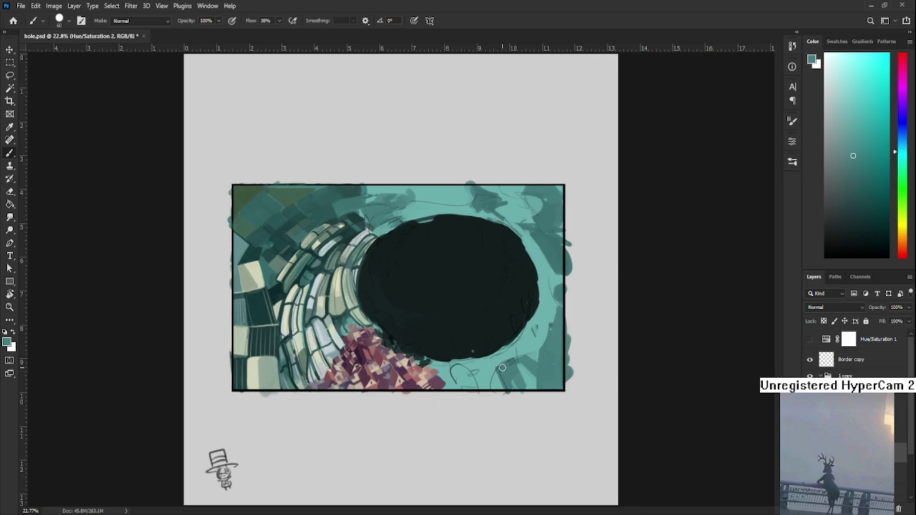
- Bring the hole's upper rim into view and sample a dark teal
scroll(380, 414, "up", 1)
scroll(380, 414, "up", 1)
scroll(555, 162, "right", 3)
left_click_drag(398, 241, 418, 247)
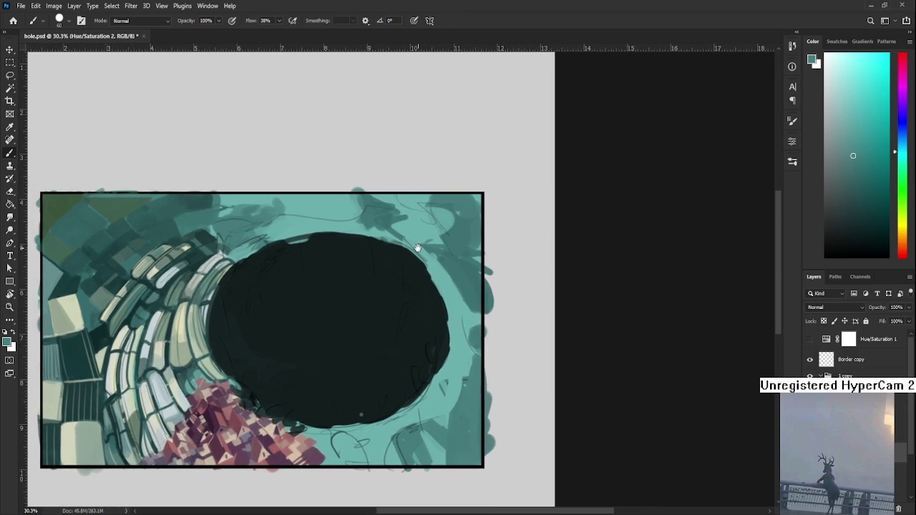
left_click(269, 401, "alt")
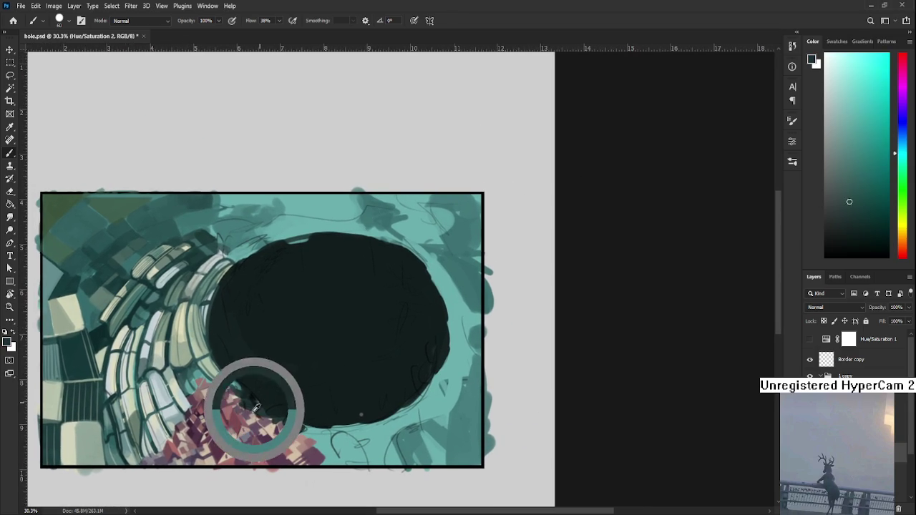
left_click(85, 422, "alt")
left_click(57, 429, "alt")
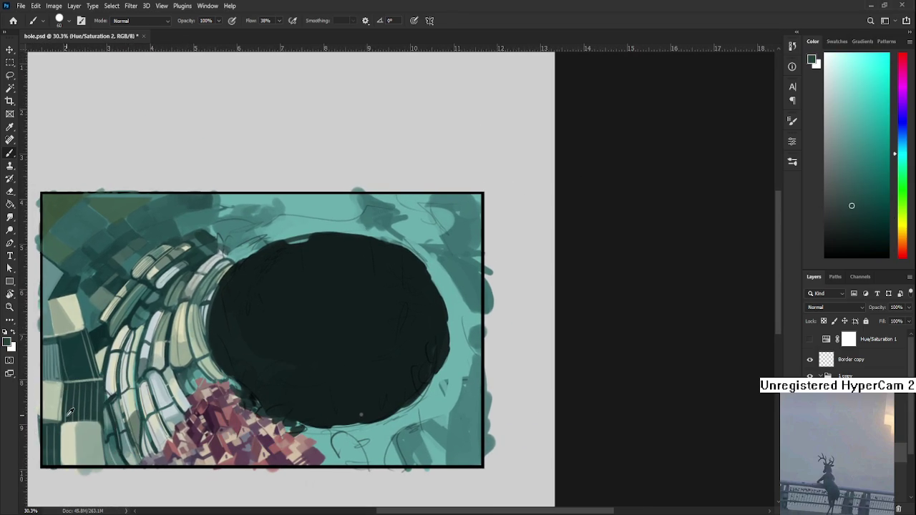
left_click_drag(380, 307, 371, 363)
- Paint and extend a dark teal patch on the hole's upper rim
left_click_drag(367, 265, 378, 282)
left_click(372, 271, "alt")
left_click(351, 281, "alt")
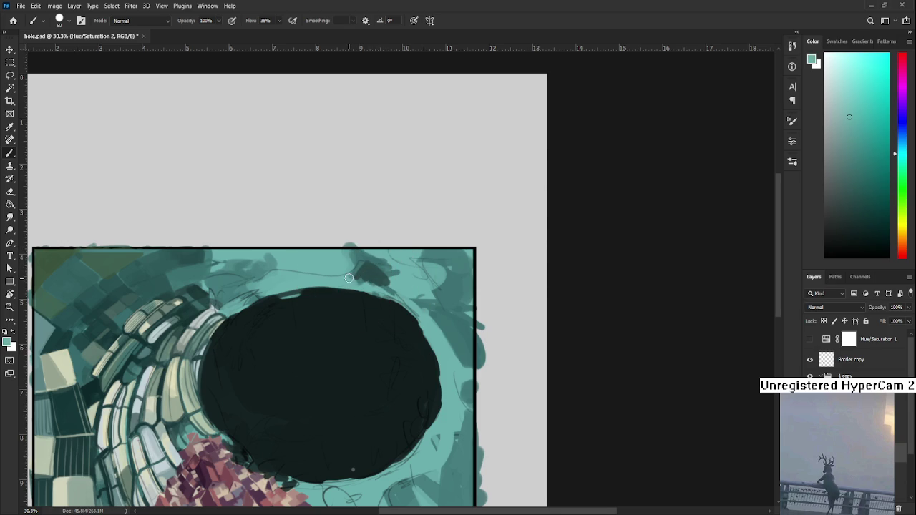
left_click(370, 278, "alt")
left_click(368, 277, "alt")
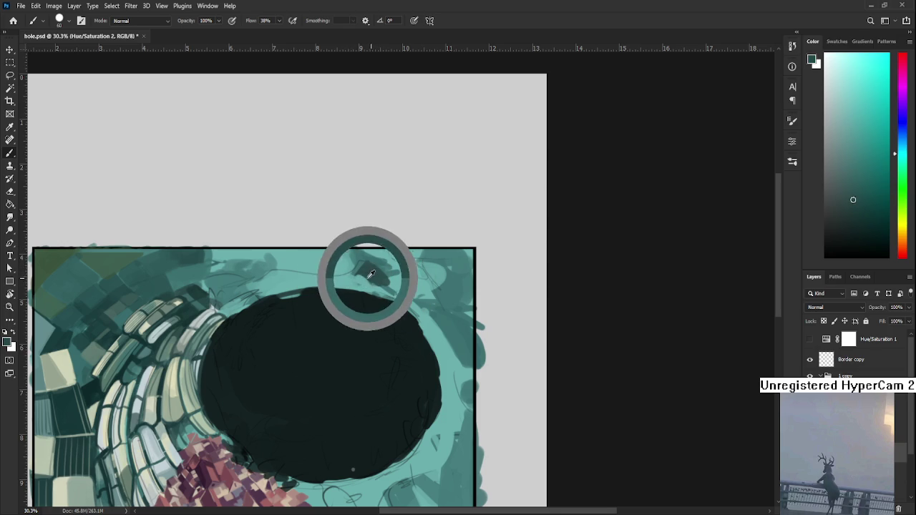
mouse_move(367, 278)
left_mouse_down()
mouse_move(394, 299)
mouse_move(391, 290)
left_mouse_up()
left_click(381, 278, "alt")
left_click(357, 283, "alt")
left_click(395, 295, "alt")
- Touch up the upper rim with light strokes, then dark strokes along its edge
left_click(401, 282, "alt")
left_click(396, 279, "alt")
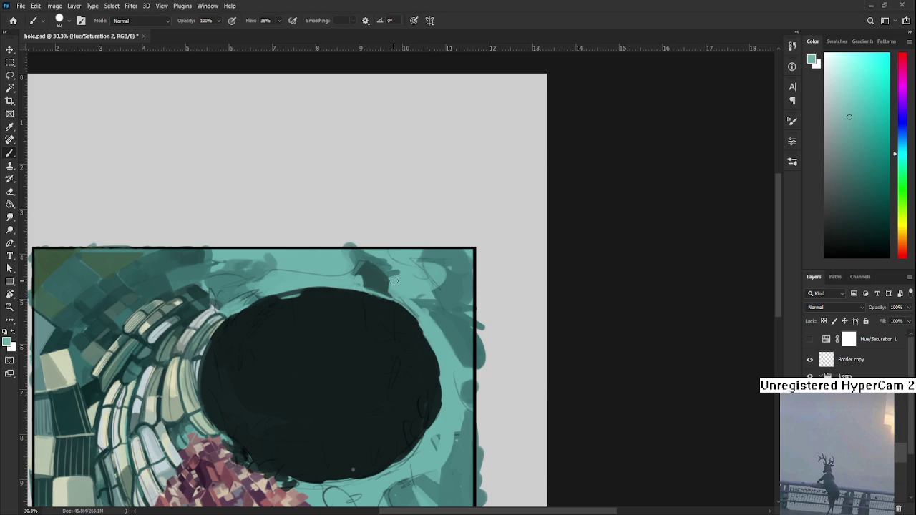
left_click(364, 272, "alt")
left_click_drag(362, 276, 355, 276)
left_click(343, 263, "alt")
left_click(362, 257, "alt")
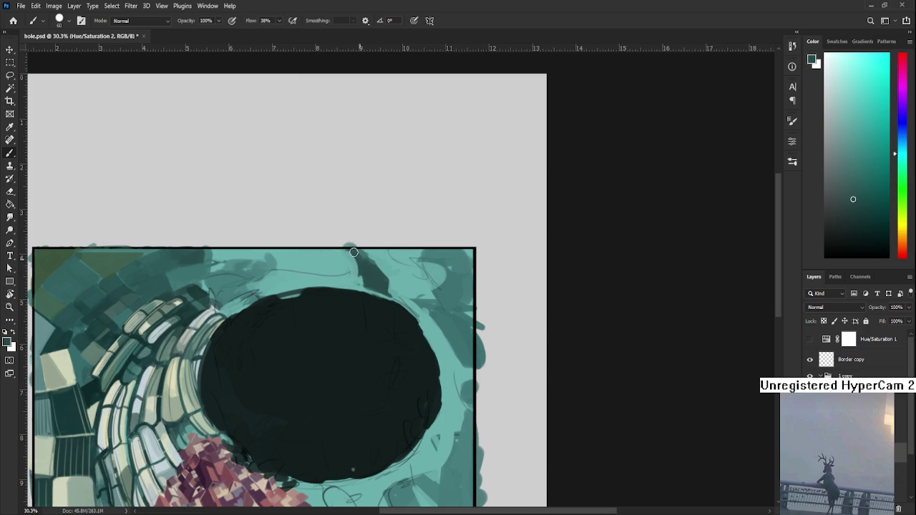
- Dab light and darker teal along the hole's upper-right rim
left_click(369, 251, "alt")
left_click(370, 262, "alt")
left_click(374, 261, "alt")
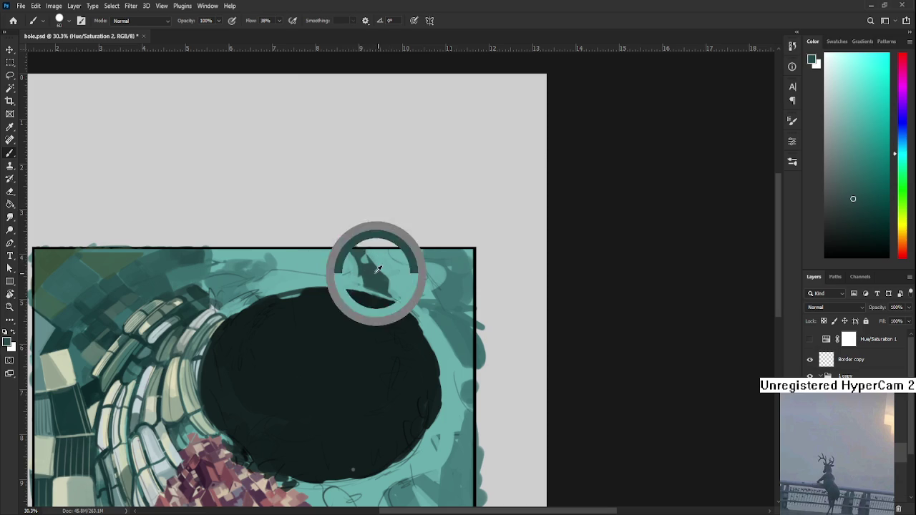
left_click(392, 281, "alt")
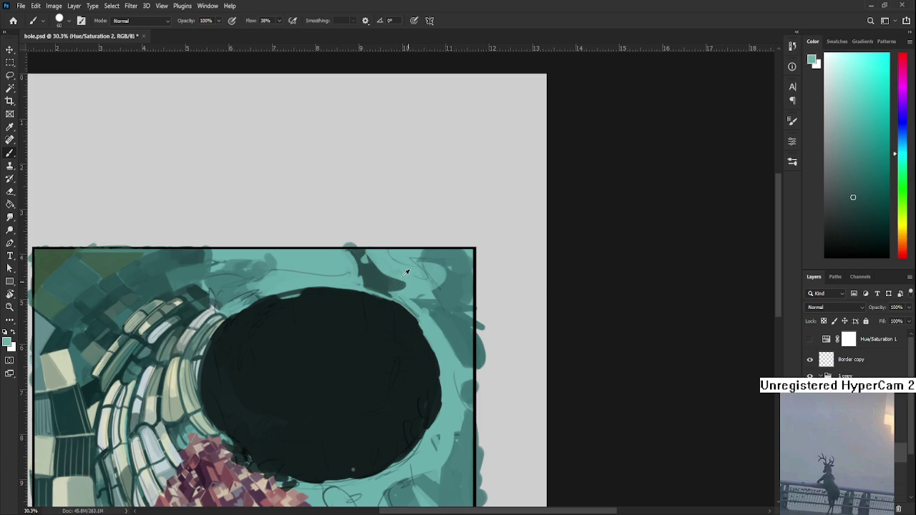
left_click(391, 289, "alt")
mouse_move(425, 277)
left_mouse_down()
mouse_move(379, 318)
mouse_move(420, 324)
mouse_move(417, 309)
mouse_move(419, 333)
left_mouse_up()
left_click(411, 321, "alt")
left_click(416, 321, "alt")
left_click(418, 309, "alt")
left_click(418, 337, "alt")
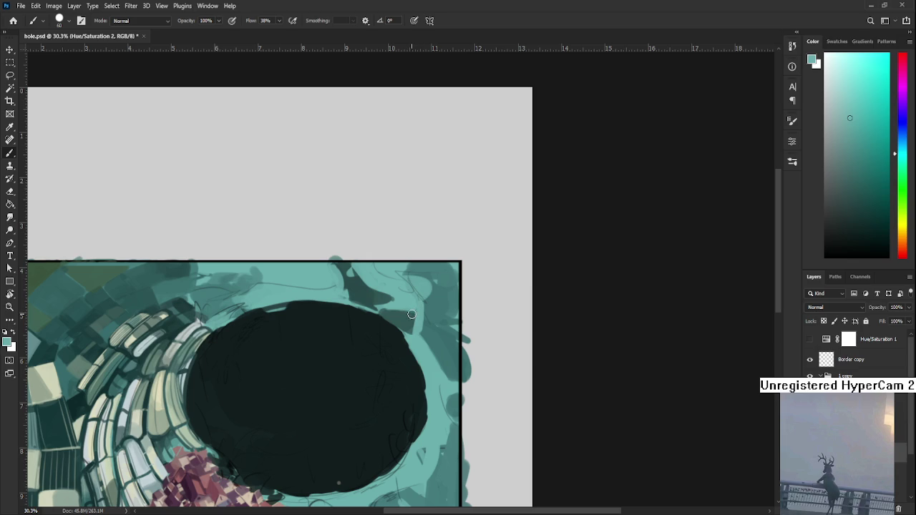
- Cover the dark stroke beside the upper-right edge with light teal, then rework dark teal over it
left_click(413, 315, "alt")
left_click(422, 307, "alt")
left_click_drag(414, 327, 421, 297)
left_click(400, 319, "alt")
mouse_move(415, 331)
left_mouse_down()
mouse_move(418, 288)
mouse_move(399, 310)
mouse_move(411, 312)
left_mouse_up()
left_click(397, 289, "alt")
left_click(402, 317, "alt")
- Lay light teal strokes down the hole's upper-right edge with a darker dab below
left_click(412, 317, "alt")
mouse_move(416, 328)
left_mouse_down()
mouse_move(413, 299)
mouse_move(415, 333)
left_mouse_up()
left_click(421, 312, "alt")
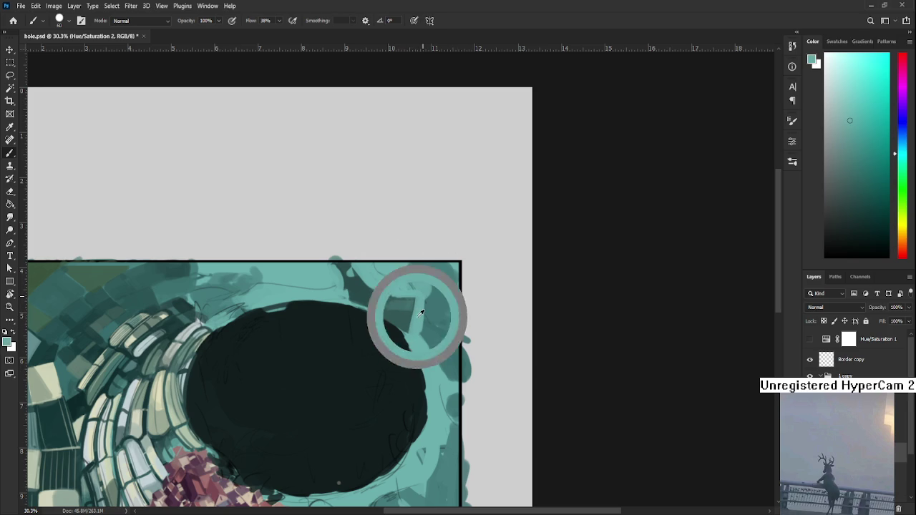
left_click_drag(413, 299, 408, 341)
left_click(406, 326, "alt")
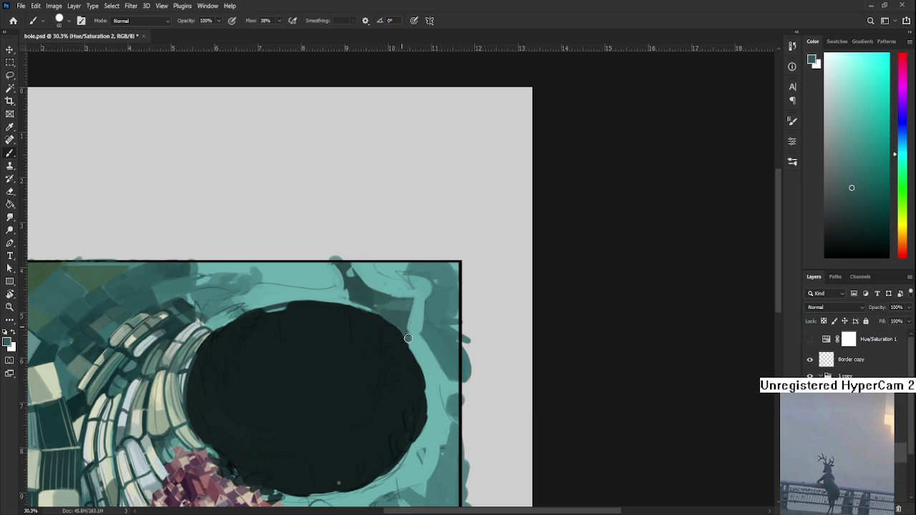
left_click(411, 339, "alt")
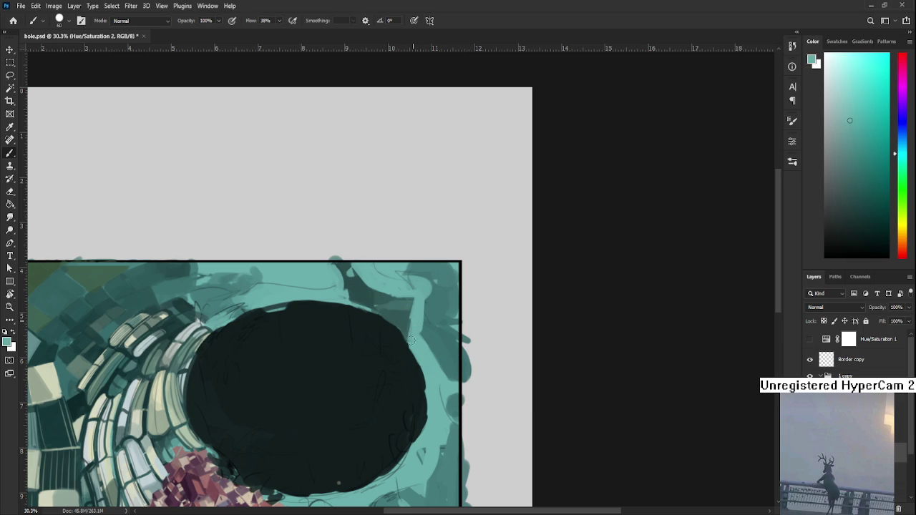
- Paint darker and light teal strokes on the upper-right rim toward the frame
left_click(419, 295, "alt")
left_click(406, 296, "alt")
mouse_move(415, 299)
left_mouse_down()
mouse_move(451, 309)
mouse_move(427, 301)
left_mouse_up()
left_click(419, 289, "alt")
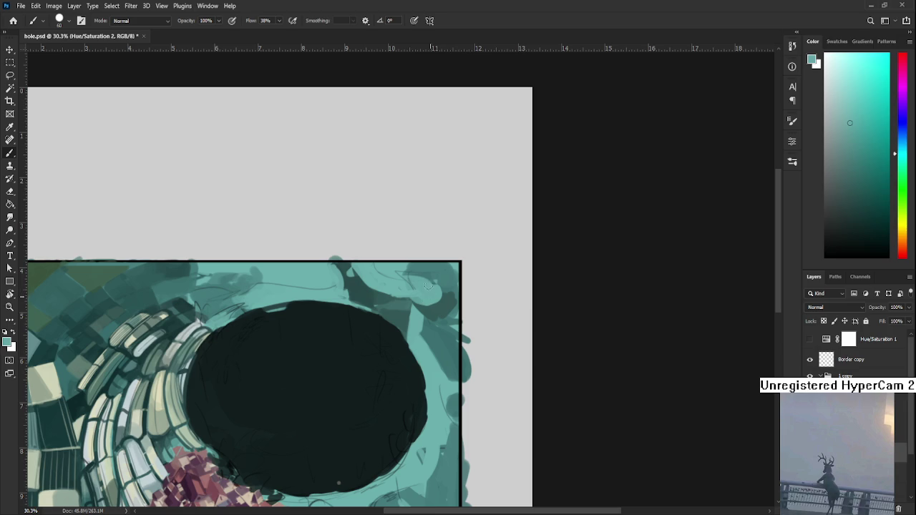
left_click(399, 280, "alt")
left_click(439, 307, "alt")
left_click(444, 303, "alt")
- Sample teals near the frame's top-right corner and paint darker teal over the light patch
left_click(429, 279, "alt")
left_click(447, 290, "alt")
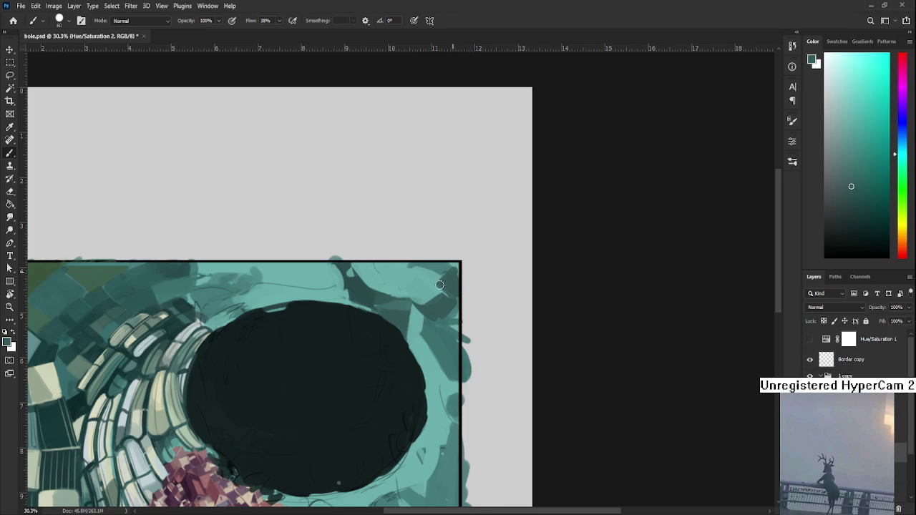
left_click(433, 275, "alt")
left_click(428, 281, "alt")
left_click(449, 272, "alt")
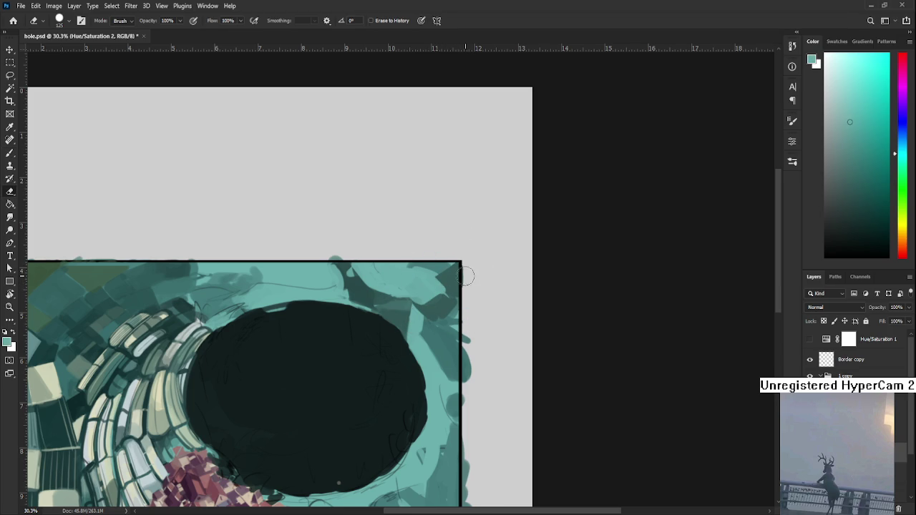
left_click(458, 272, "alt")
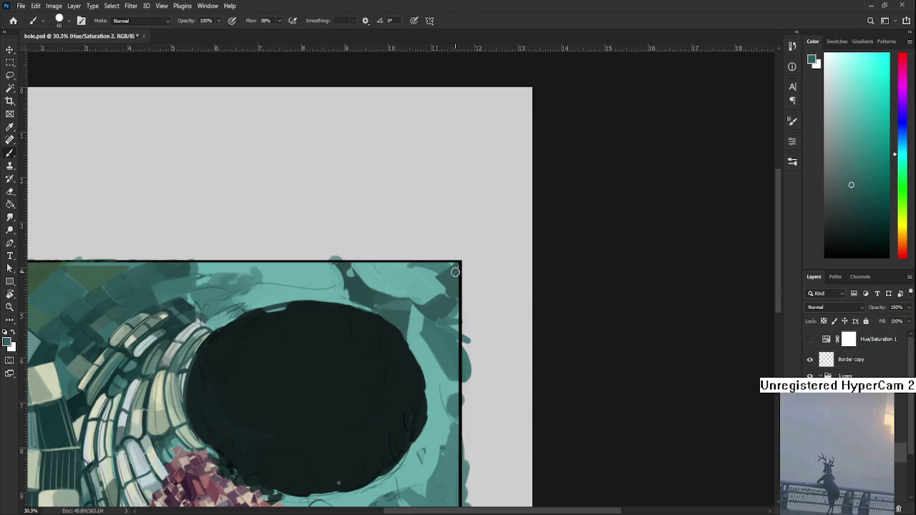
left_click(443, 274, "alt")
left_click(425, 266, "alt")
left_click(443, 269, "alt")
left_click_drag(439, 295, 443, 292)
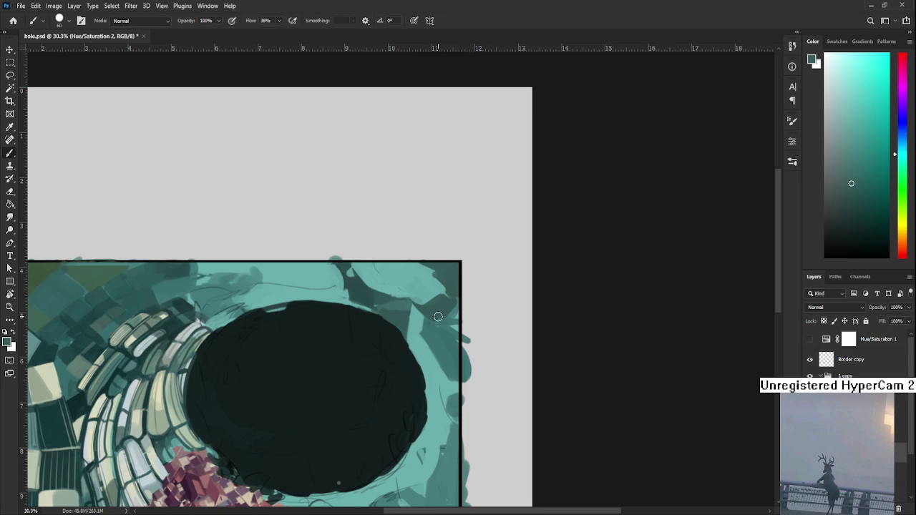
- Shade the ground inside the frame's upper-right edge with a darker teal stroke
left_click_drag(435, 308, 456, 303)
left_click(431, 307, "alt")
- Sample several teal tones near the top-right corner to set a lighter teal colour
left_click(437, 290, "alt")
left_click(415, 271, "alt")
left_click(436, 284, "alt")
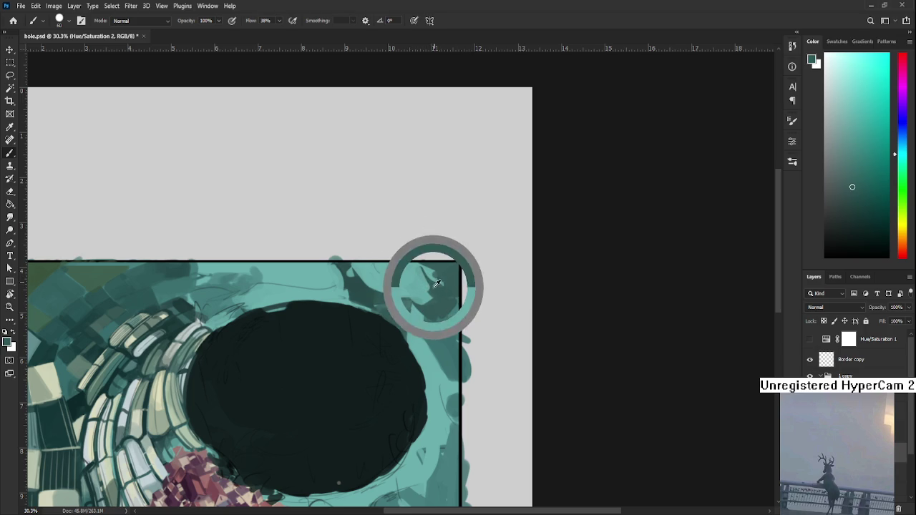
left_click(419, 268, "alt")
left_click(427, 269, "alt")
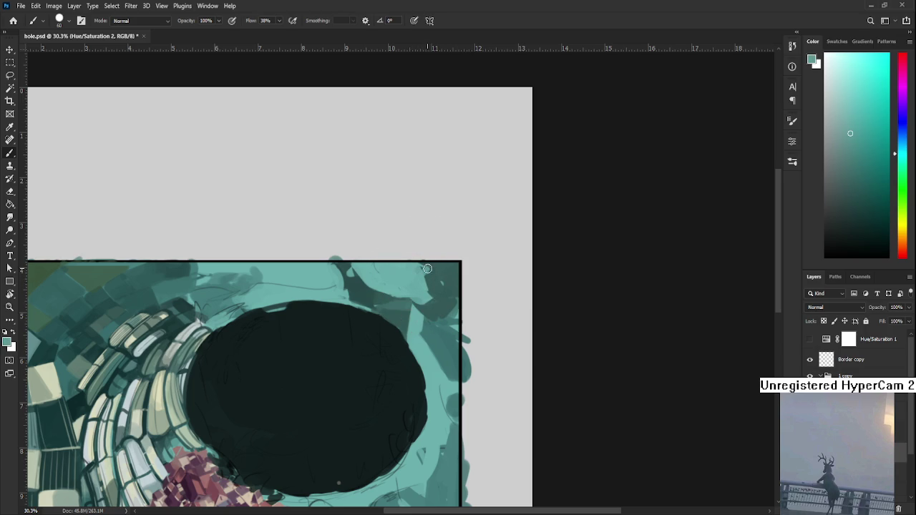
left_click(432, 269, "alt")
scroll(415, 286, "down", 3)
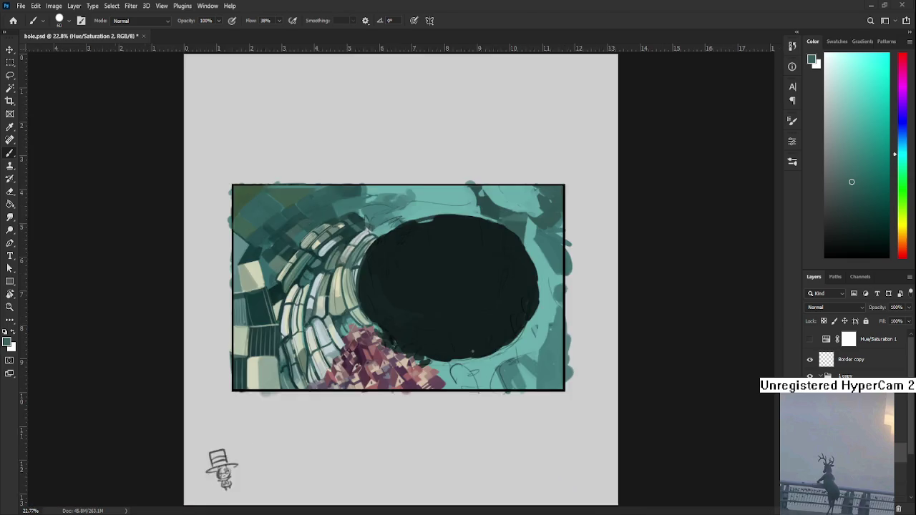
scroll(415, 286, "up", 1)
scroll(415, 286, "up", 1)
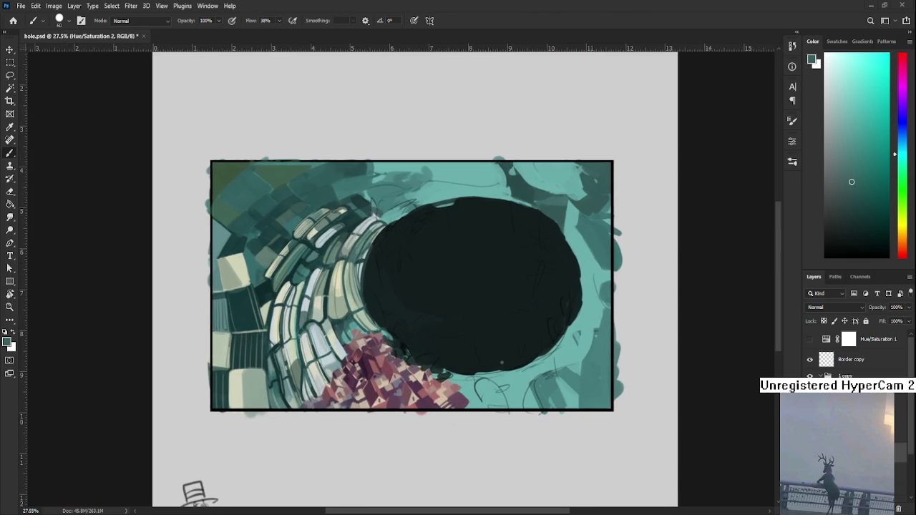
scroll(444, 239, "up", 2)
scroll(443, 239, "up", 1)
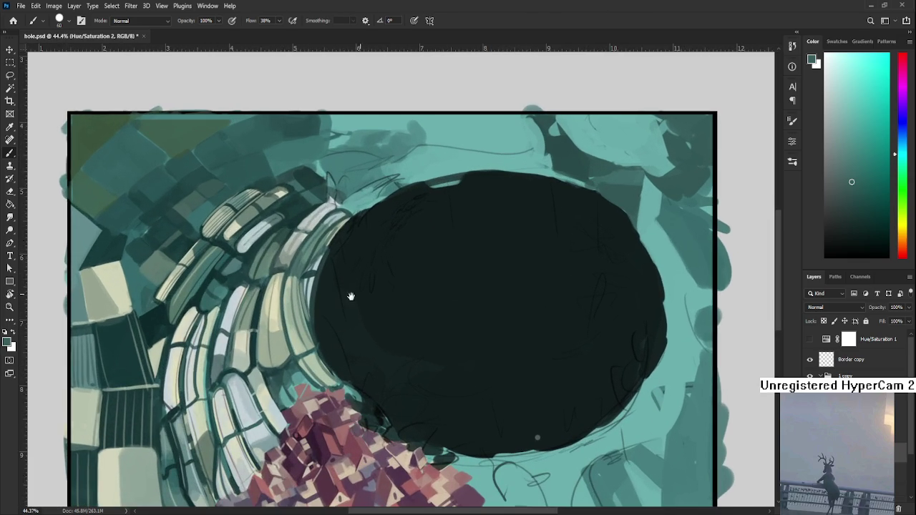
- Centre the view on the hole and bricks and sample near-black tones from the hole
left_click_drag(365, 292, 340, 344)
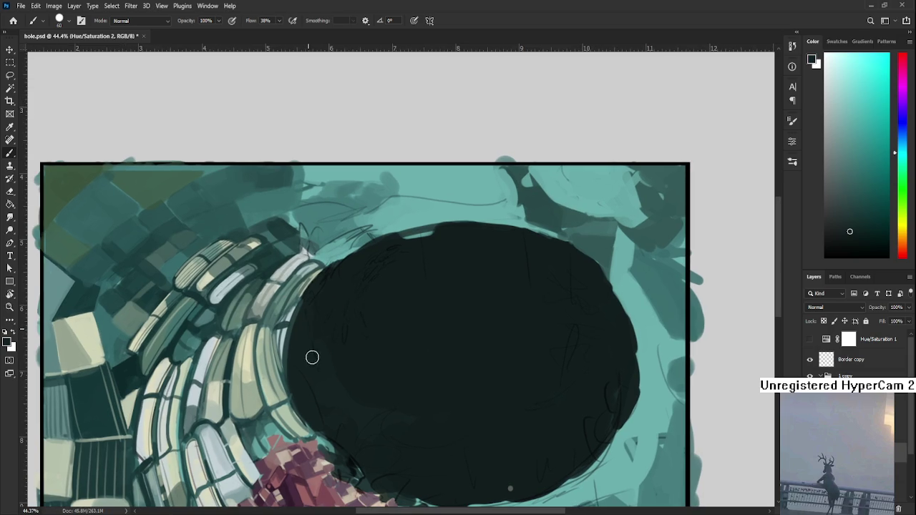
left_click(324, 301, "alt")
left_click(372, 285, "alt")
left_click(336, 321, "alt")
left_click(330, 277, "alt")
left_click(322, 299, "alt")
left_click(319, 286, "alt")
- Rework the hole's left edge against the bricks with near-black sampled along it
left_click(309, 362, "alt")
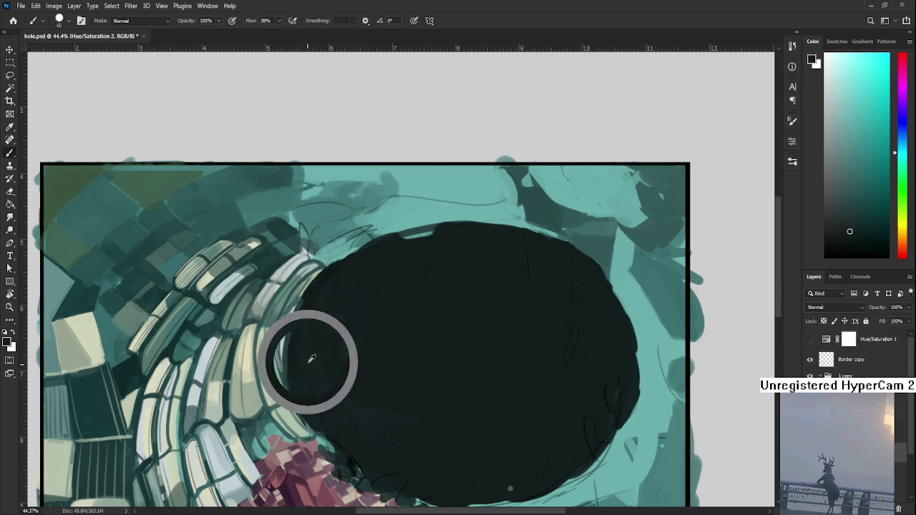
left_click(303, 331, "alt")
left_click(309, 313, "alt")
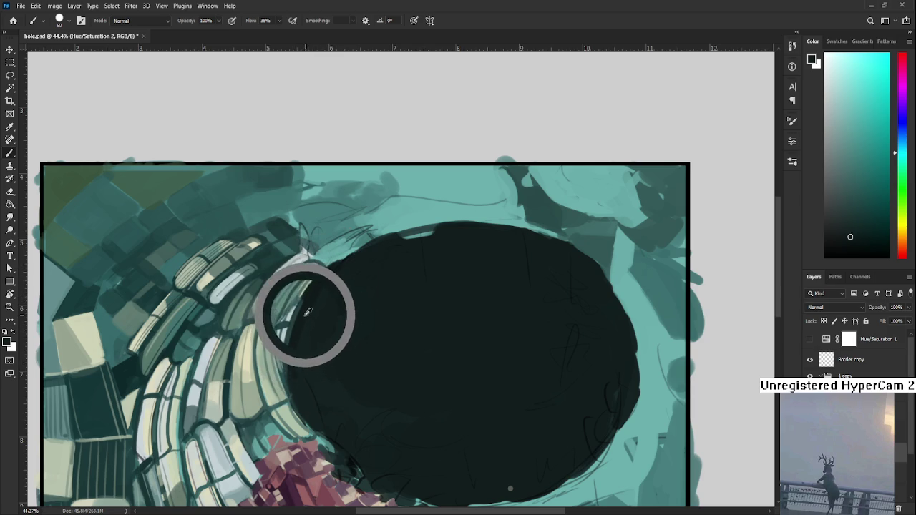
left_click(317, 362, "alt")
left_click(320, 378, "alt")
left_click(310, 394, "alt")
left_click(315, 360, "alt")
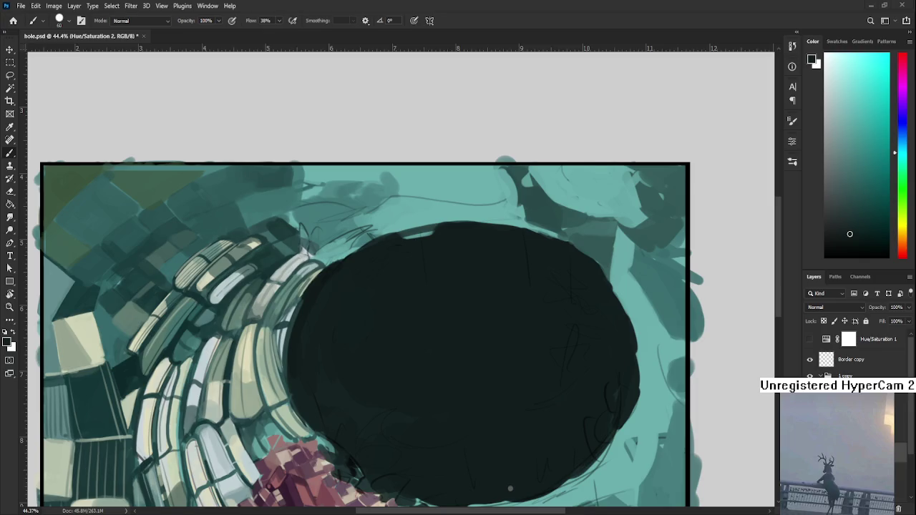
- Bring the top-right area into view and paint light and darker teal strokes near the top
scroll(511, 489, "down", 2)
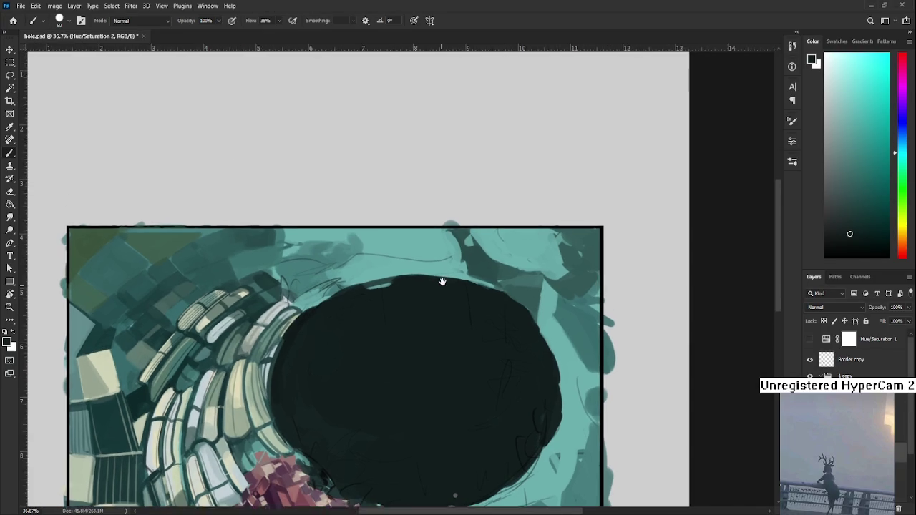
left_click_drag(489, 252, 375, 305)
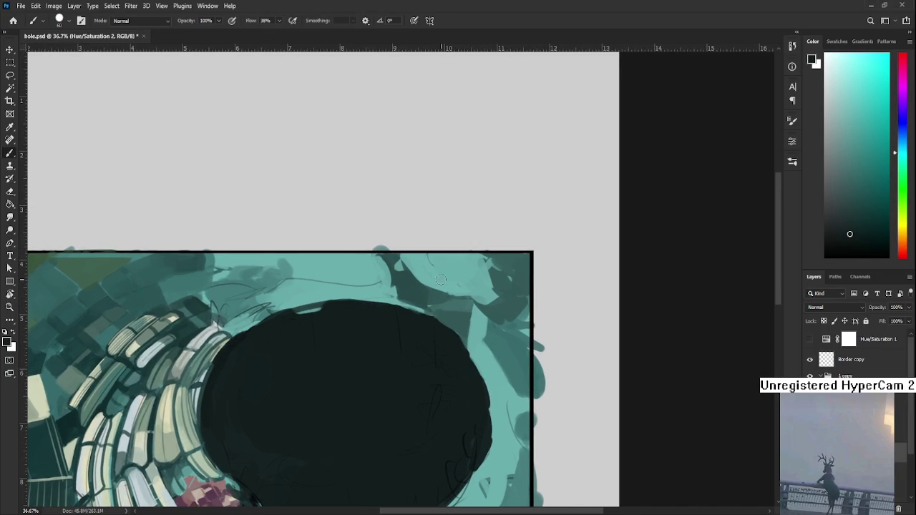
left_click(438, 267, "alt")
mouse_move(418, 272)
left_mouse_down()
mouse_move(409, 256)
mouse_move(438, 282)
left_mouse_up()
left_click(451, 272, "alt")
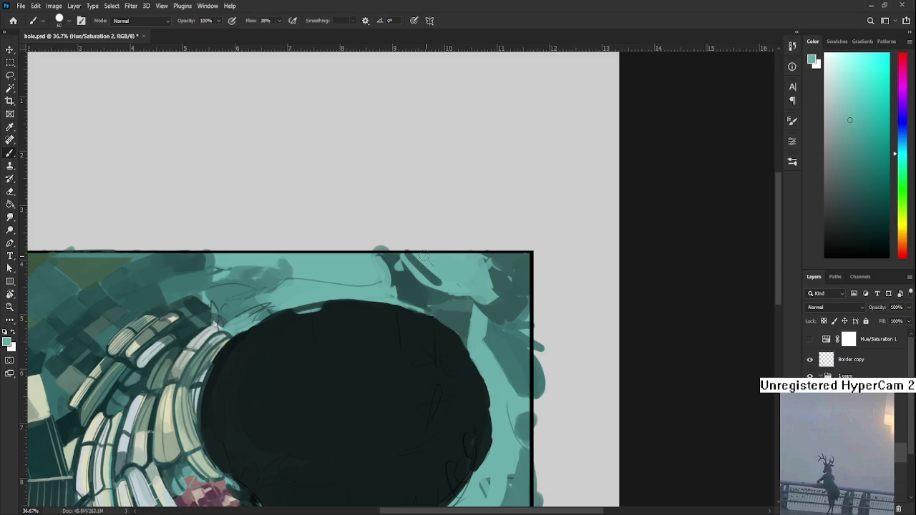
- Sample lighter and darker teal shades along the artwork's top edge
left_click(429, 277, "alt")
left_click(434, 268, "alt")
left_click(436, 272, "alt")
left_click(486, 260, "alt")
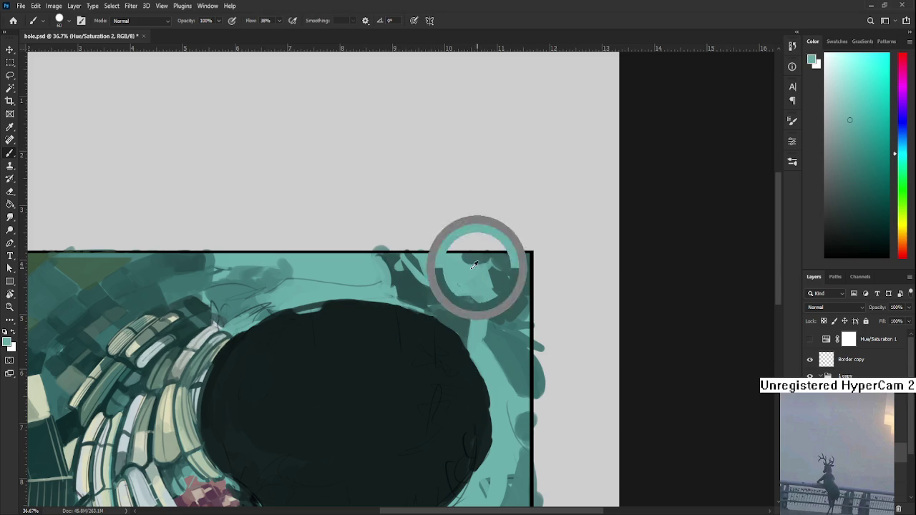
left_click(481, 258, "alt")
left_click(477, 256, "alt")
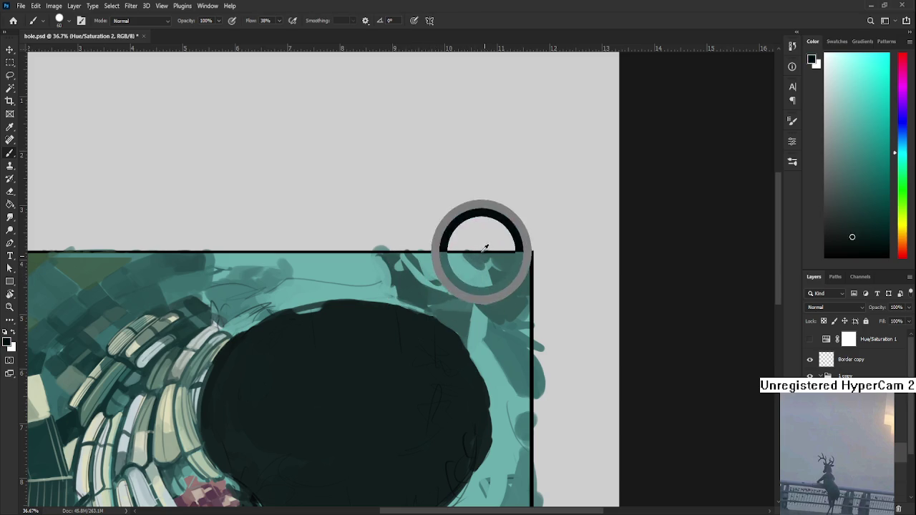
left_click(474, 265, "alt")
left_click(487, 264, "alt")
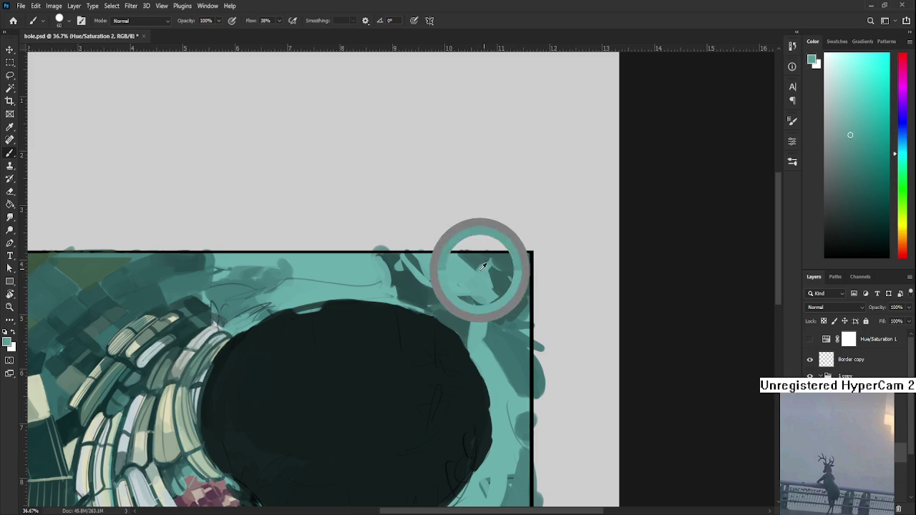
- Try darker teals at the top-right edge, then pick up a lighter teal
left_click(481, 257, "alt")
left_click(479, 274, "alt")
left_click(485, 259, "alt")
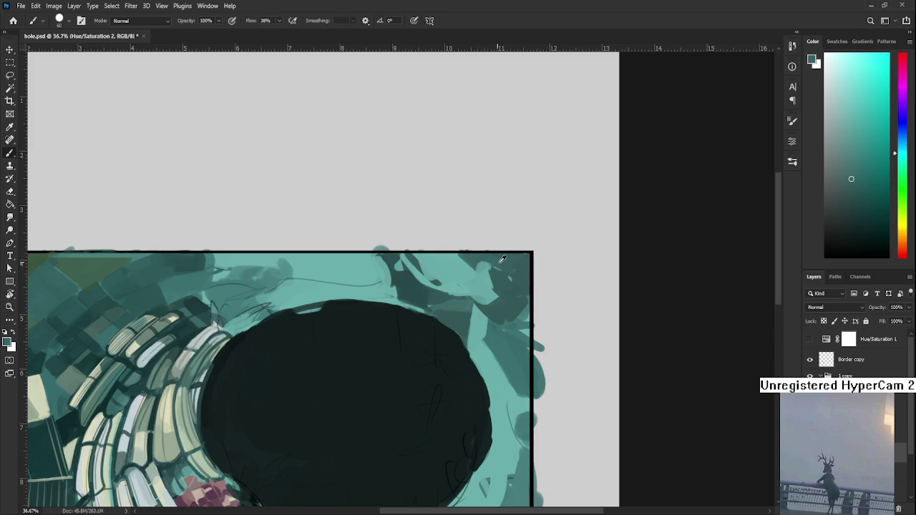
left_click(481, 267, "alt")
left_click(483, 269, "alt")
- Resample teal shades along the top edge, ending on a darker teal
left_click(460, 270, "alt")
left_click(456, 262, "alt")
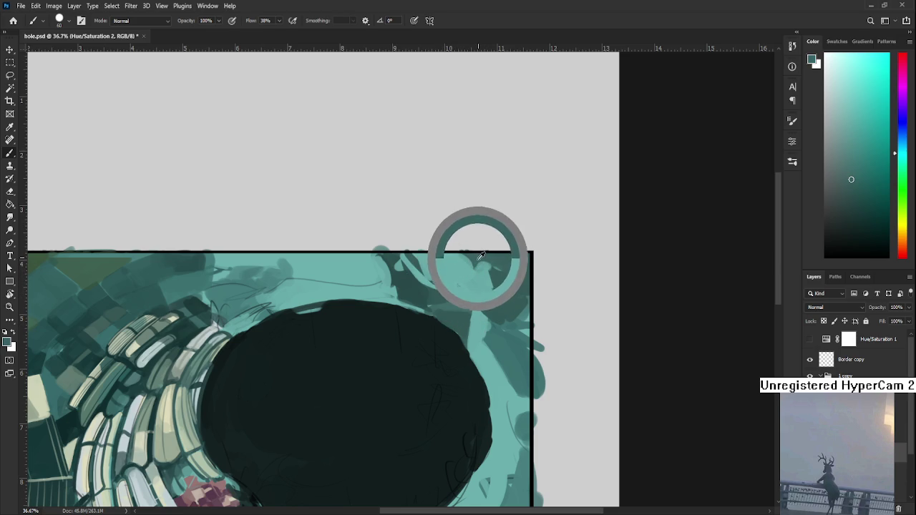
left_click(449, 262, "alt")
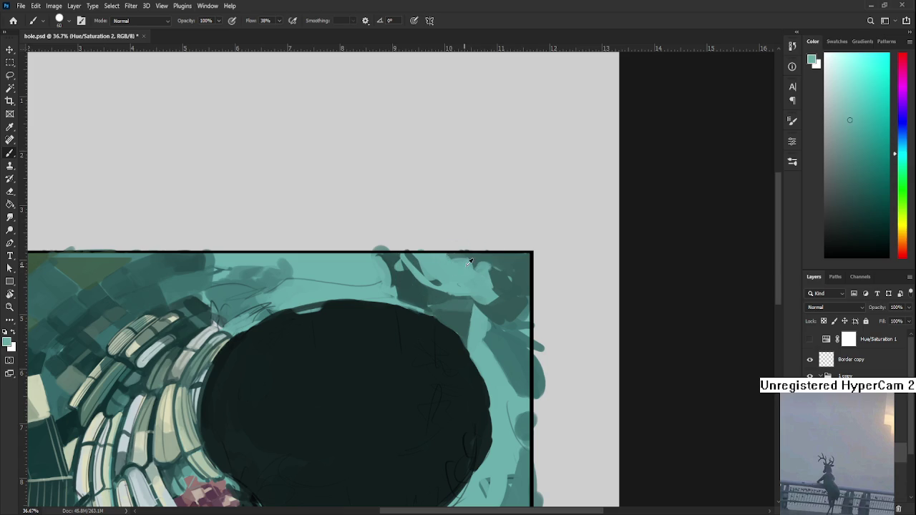
left_click(472, 259, "alt")
left_click(454, 262, "alt")
left_click(478, 260, "alt")
left_click(479, 256, "alt")
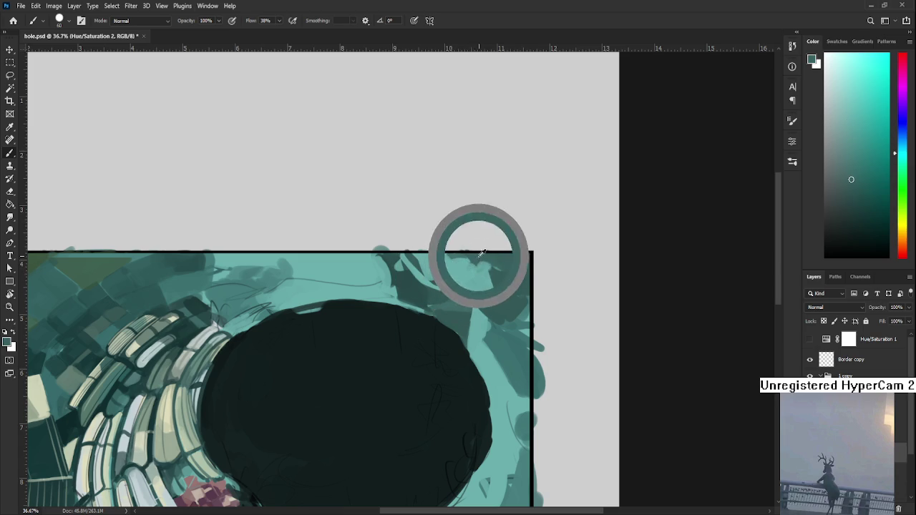
left_click(465, 278, "alt")
left_click(477, 261, "alt")
left_click(486, 280, "alt")
left_click(488, 281, "alt")
left_click(491, 278, "alt")
- Paint a darker teal stroke at the top edge, then pan to the artwork's right side
left_click_drag(482, 275, 473, 279)
scroll(476, 275, "down", 1)
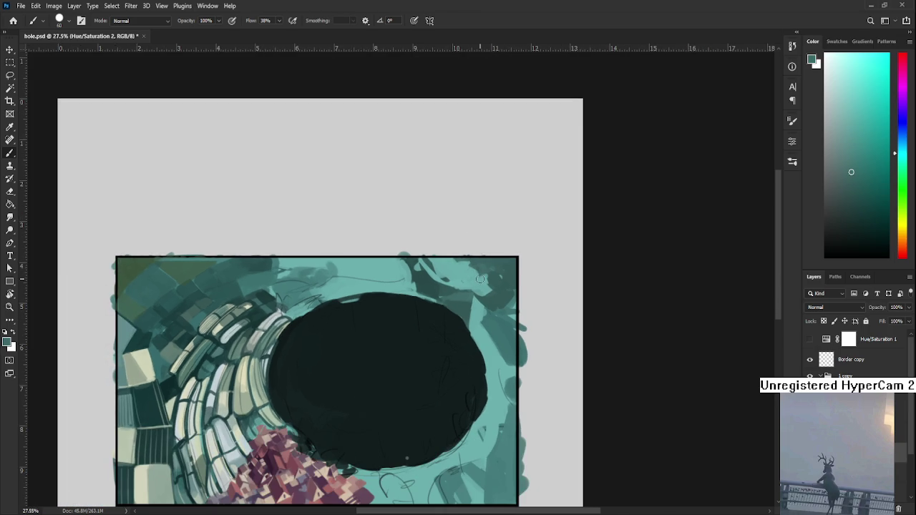
mouse_move(477, 379)
left_mouse_down()
mouse_move(426, 353)
mouse_move(407, 363)
left_mouse_up()
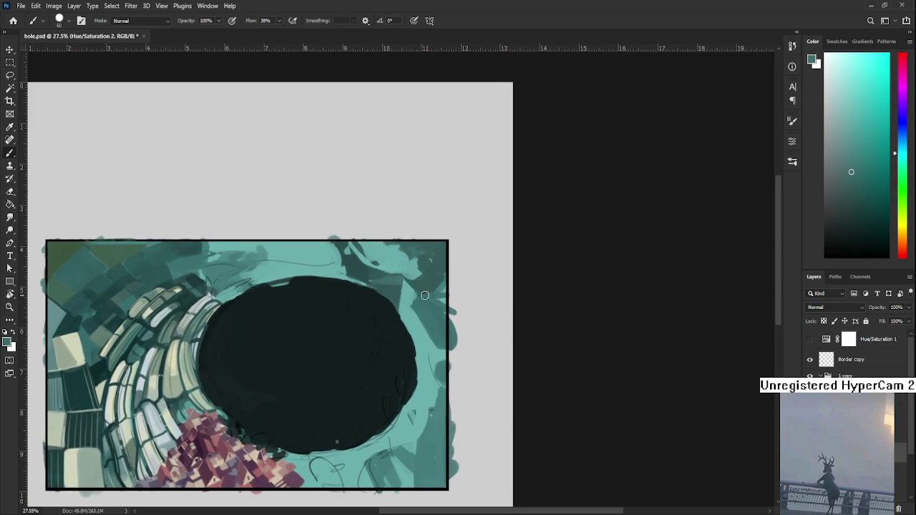
- Sample a light teal and brush curved strokes along the hole's upper-right rim
left_click_drag(435, 288, 410, 289)
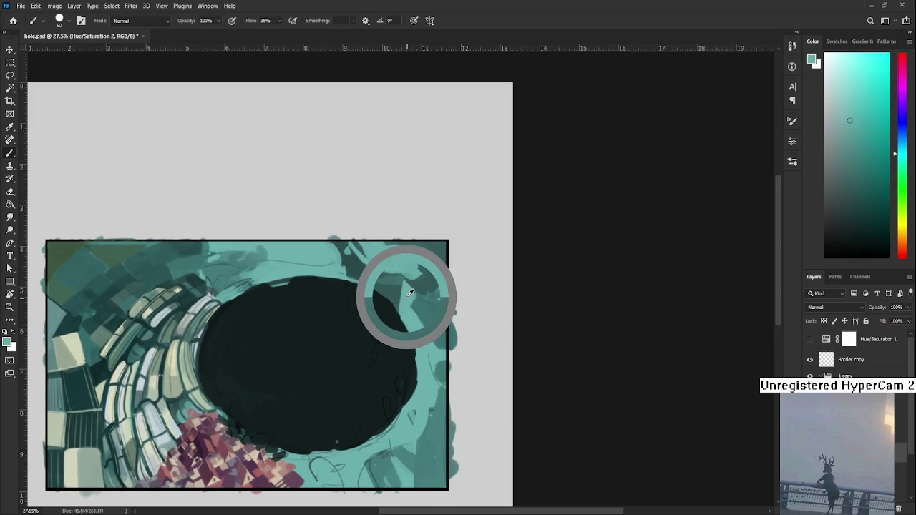
left_click_drag(410, 290, 417, 320)
left_click(411, 283, "alt")
mouse_move(415, 282)
left_mouse_down()
mouse_move(409, 303)
mouse_move(417, 288)
mouse_move(423, 299)
left_mouse_up()
left_click(409, 291, "alt")
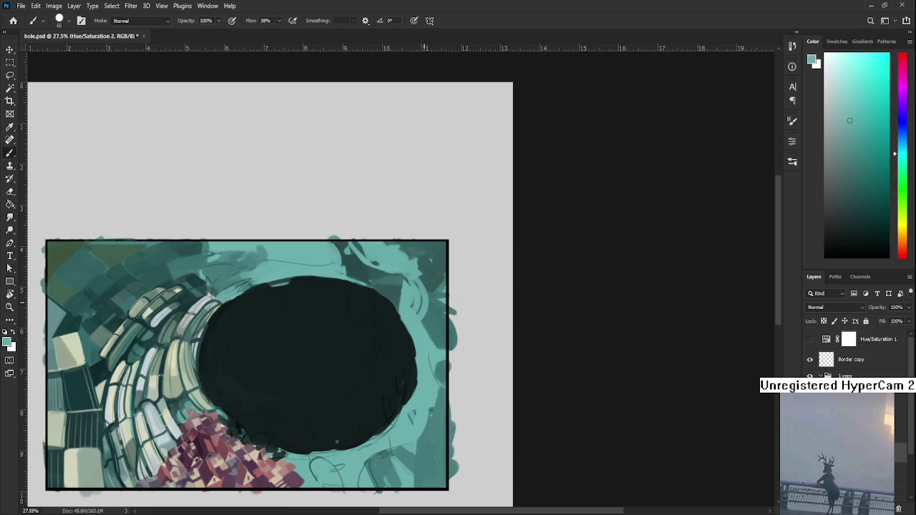
- Pan to the painting's left side and sample dark and lighter teals there
left_click_drag(110, 365, 200, 368)
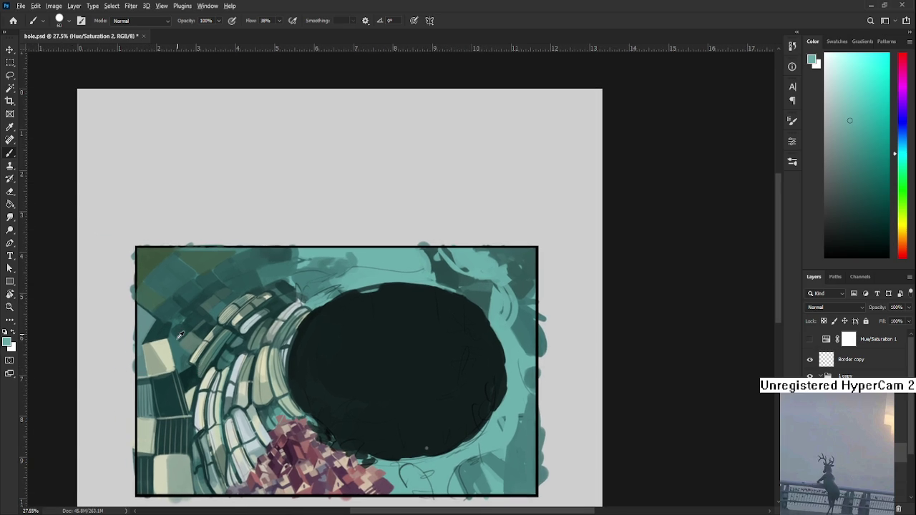
left_click(161, 323, "alt")
left_click(172, 332, "alt")
left_click(175, 350, "alt")
scroll(426, 448, "down", 2)
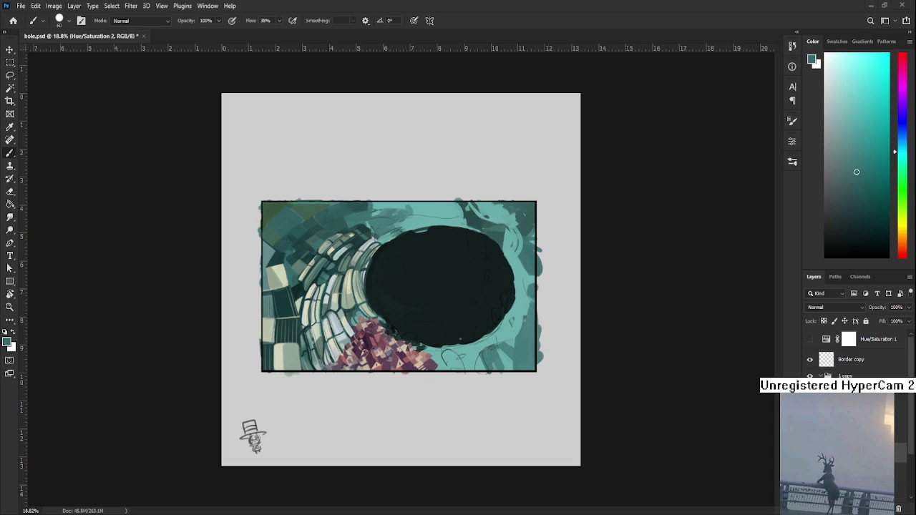
- Reposition the view and sample several lighter and darker teals from the painting
scroll(456, 313, "up", 3)
scroll(456, 314, "up", 1)
left_click_drag(456, 313, 440, 340)
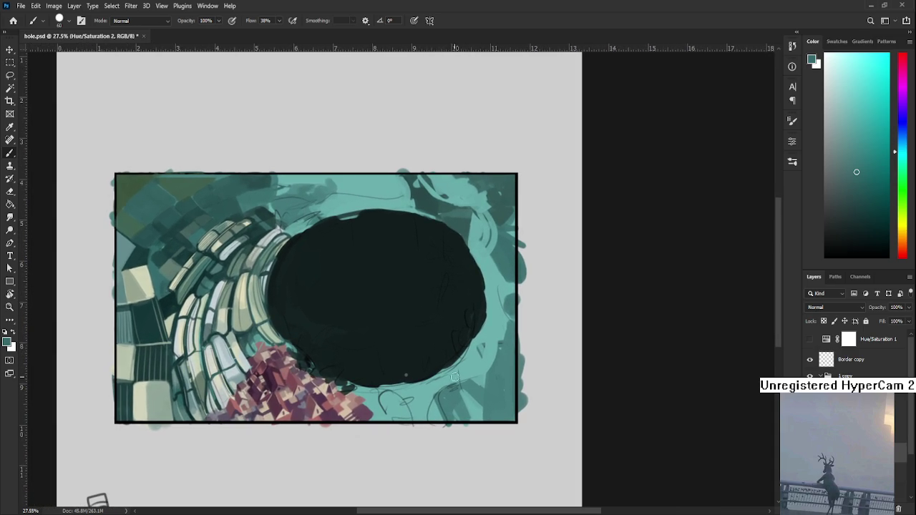
left_click(442, 385, "alt")
left_click(456, 364, "alt")
left_click(451, 355, "alt")
- Pan and zoom across the canvas, then sample a very dark teal from the brick shadows
mouse_move(451, 346)
left_mouse_down()
mouse_move(481, 342)
mouse_move(501, 395)
left_mouse_up()
scroll(501, 394, "up", 1)
scroll(401, 369, "down", 3)
scroll(348, 331, "down", 1)
scroll(308, 372, "up", 2)
scroll(276, 408, "up", 1)
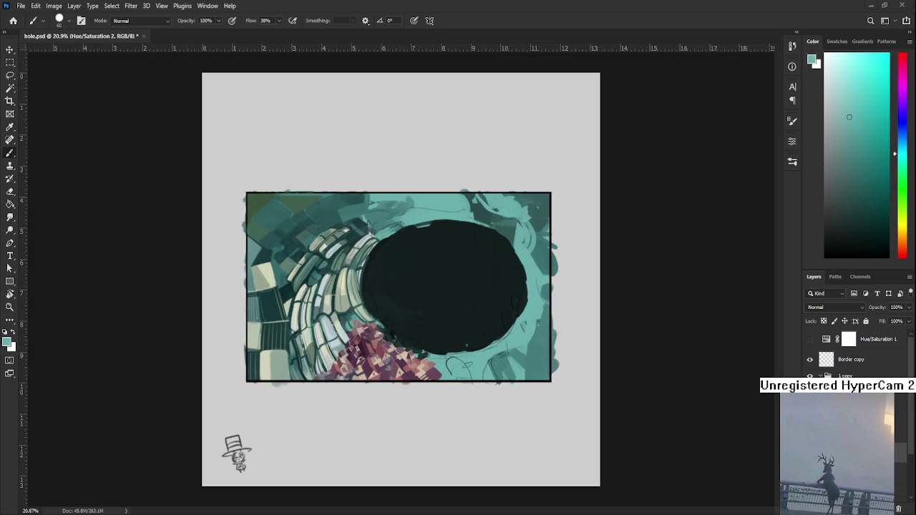
scroll(272, 258, "up", 2)
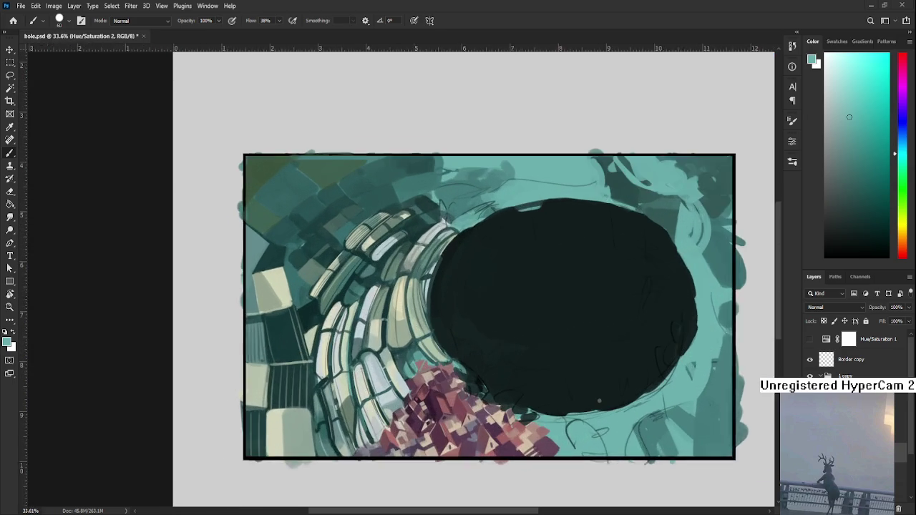
scroll(344, 272, "up", 1)
left_click(389, 339, "alt")
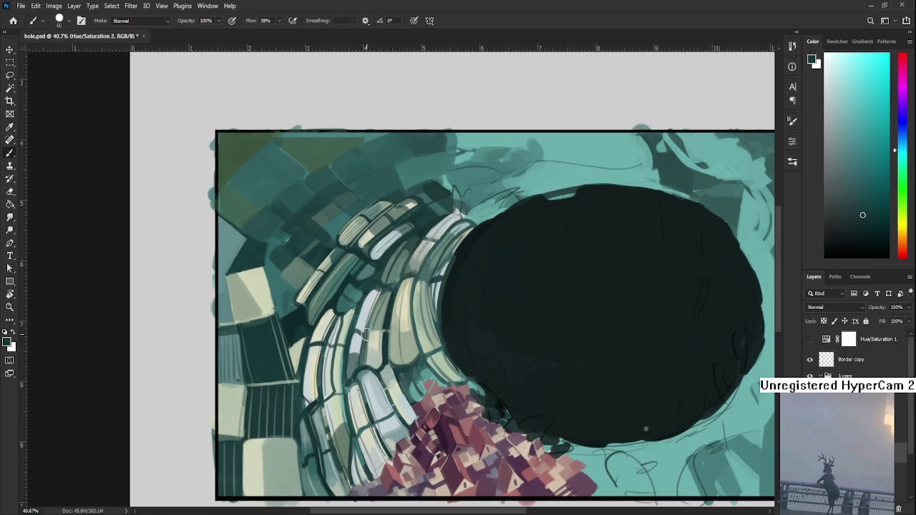
- Draw a thin dark line down a brick edge left of the hole, undoing misplaced attempts
left_click_drag(369, 287, 347, 375)
key("ctrl+z")
key("ctrl+z")
left_click_drag(368, 292, 356, 376)
key("ctrl+z")
left_click_drag(367, 303, 360, 372)
left_click_drag(338, 405, 330, 370)
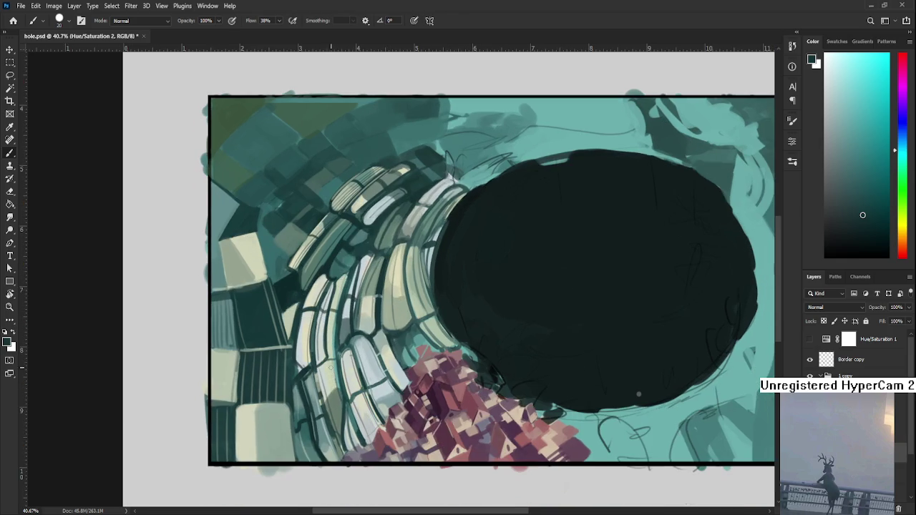
left_click_drag(405, 255, 402, 349)
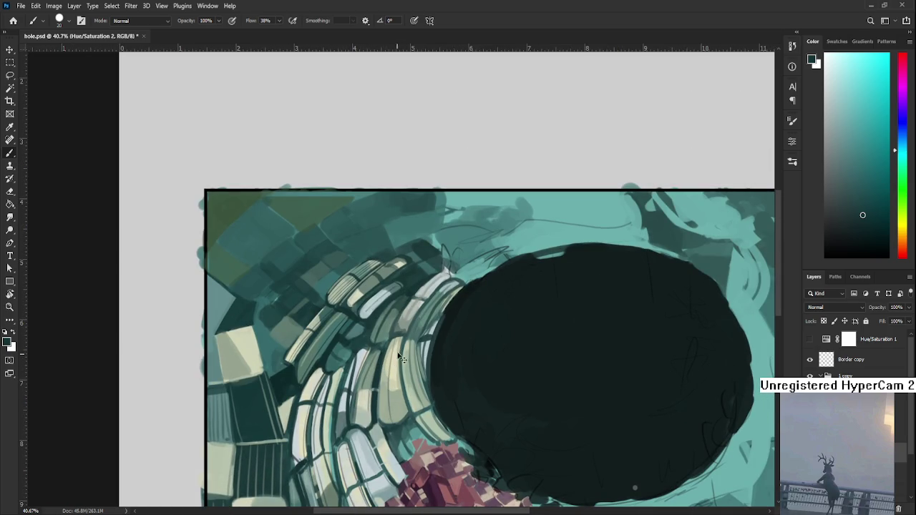
- Outline further pale brick edges with dark strokes, undoing and redoing the last one
left_click_drag(402, 335, 390, 373)
left_click_drag(401, 338, 393, 418)
left_click_drag(414, 317, 405, 356)
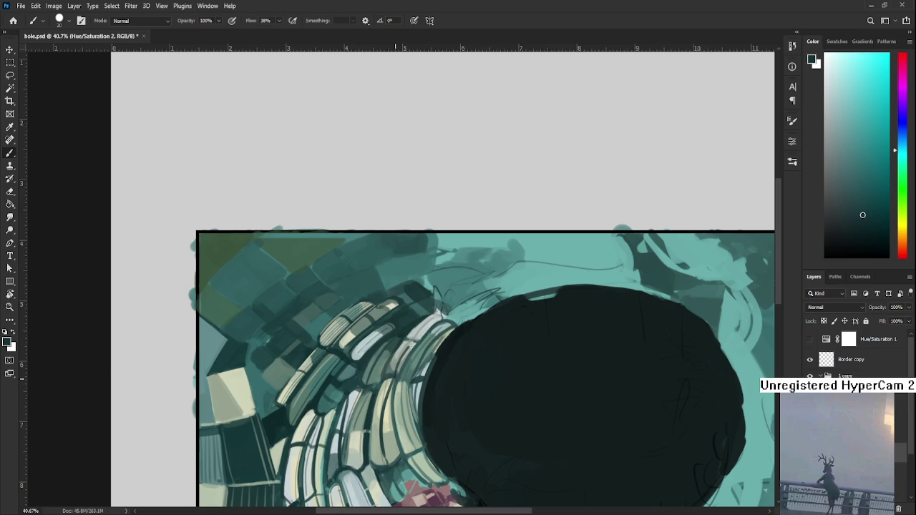
left_click_drag(398, 339, 375, 387)
key("ctrl+z")
key("ctrl+shift+z")
- Sample a range of lighter and darker shades from the bricks above the hole
left_click(387, 317, "alt")
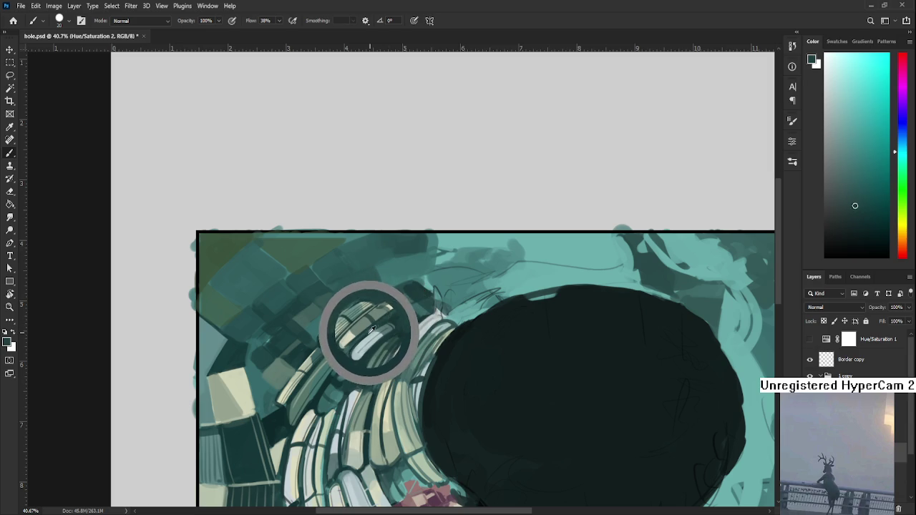
left_click(366, 358, "alt")
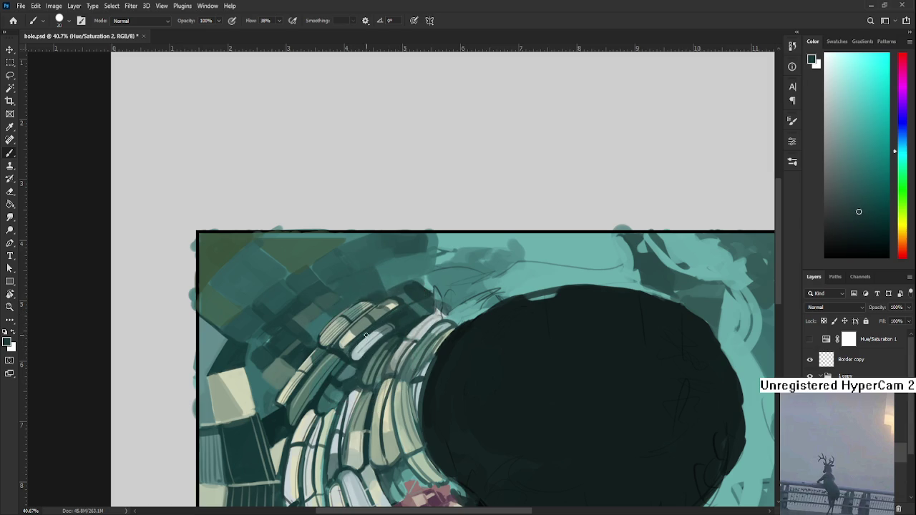
left_click(417, 303, "alt")
left_click(414, 306, "alt")
left_click(422, 305, "alt")
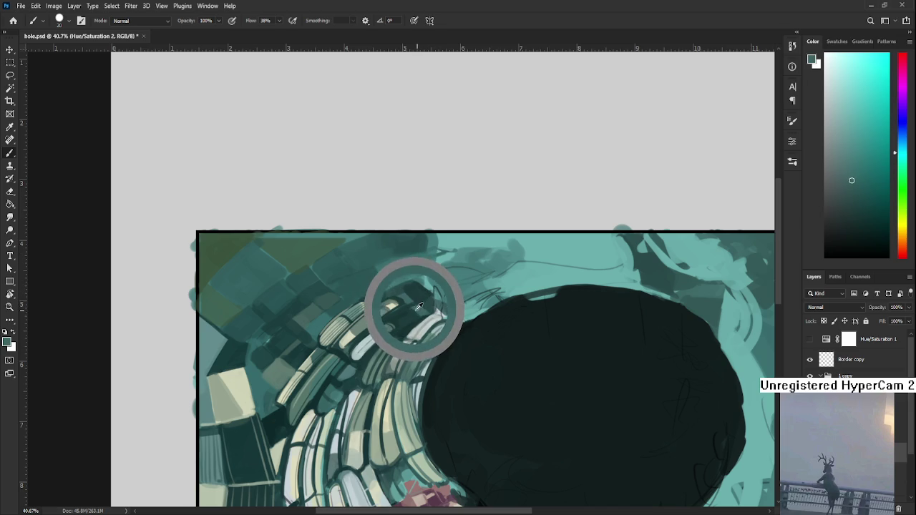
left_click(417, 307, "alt")
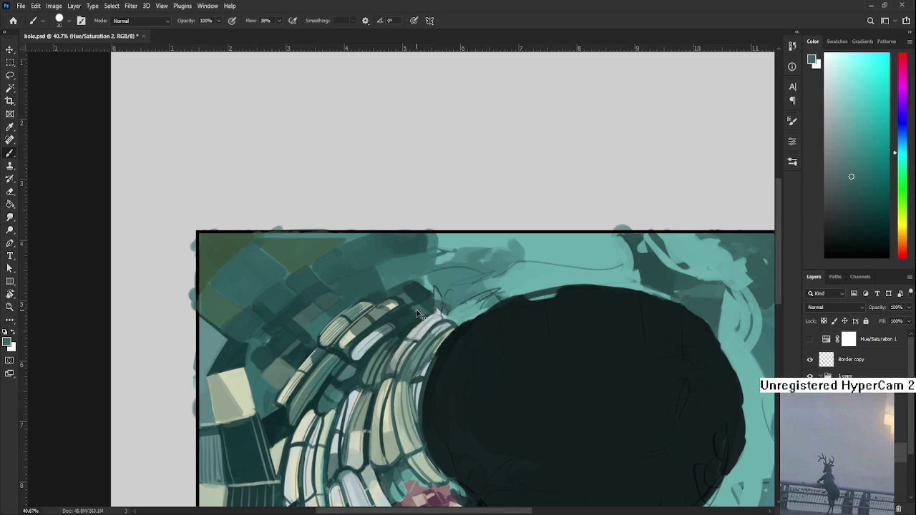
left_click(415, 305, "alt")
left_click(425, 312, "alt")
left_click(427, 309, "alt")
- Keep sampling brick highlights and gaps, finishing on a dark teal
left_click(423, 309, "alt")
left_click(412, 330, "alt")
left_click(430, 313, "alt")
left_click(405, 312, "alt")
left_click(421, 287, "alt")
left_click(382, 293, "alt")
left_click_drag(408, 303, 402, 328)
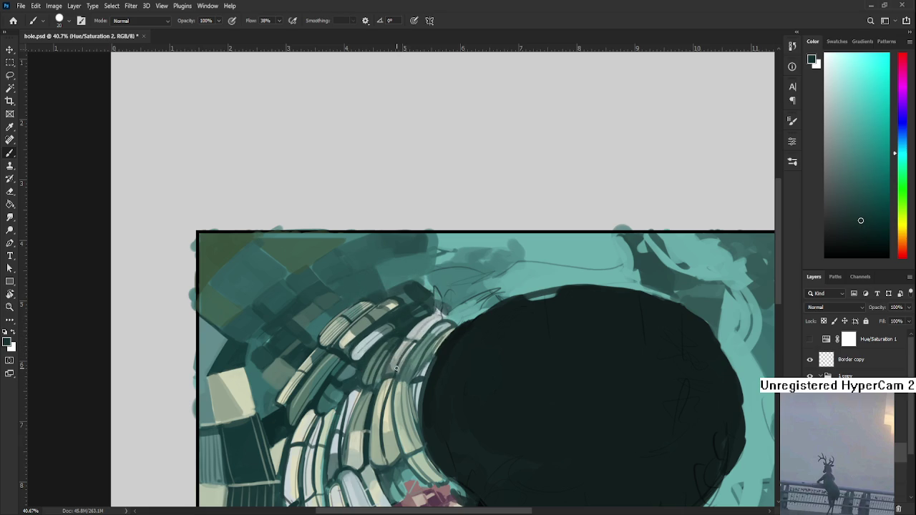
left_click(422, 337, "alt")
- Return to the Photoshop Home screen showing the recent-files grid
left_click(13, 20)
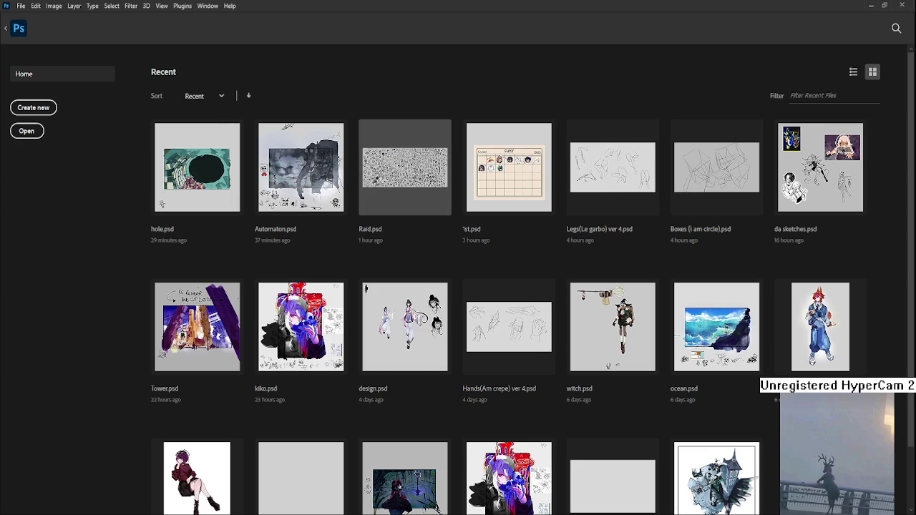
left_click(379, 181)
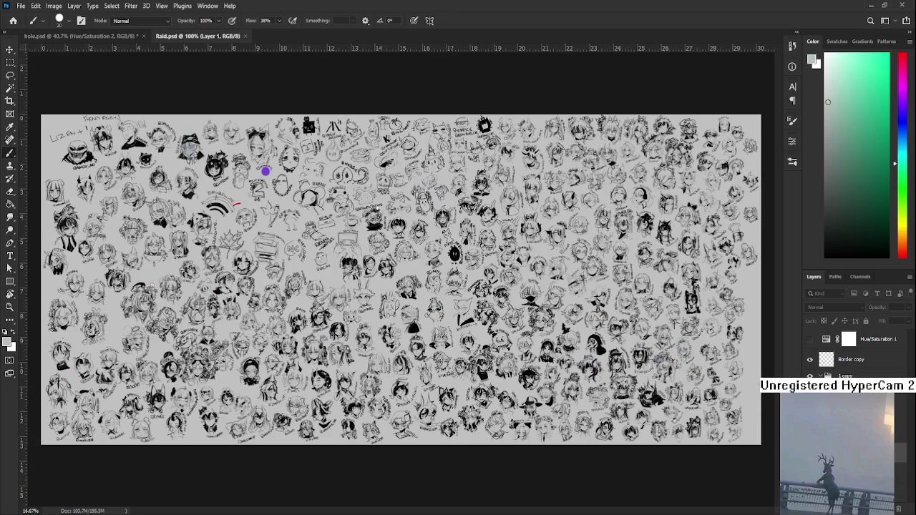
scroll(379, 211, "up", 3)
scroll(390, 206, "up", 1)
scroll(379, 229, "up", 1)
scroll(361, 264, "up", 1)
scroll(344, 304, "up", 1)
scroll(344, 308, "down", 4)
scroll(358, 315, "down", 5)
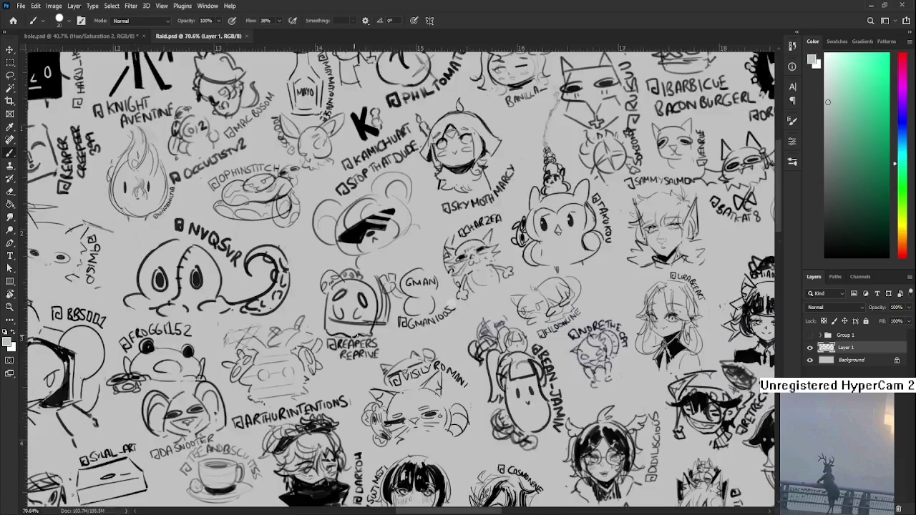
scroll(380, 318, "down", 3)
scroll(429, 264, "up", 2)
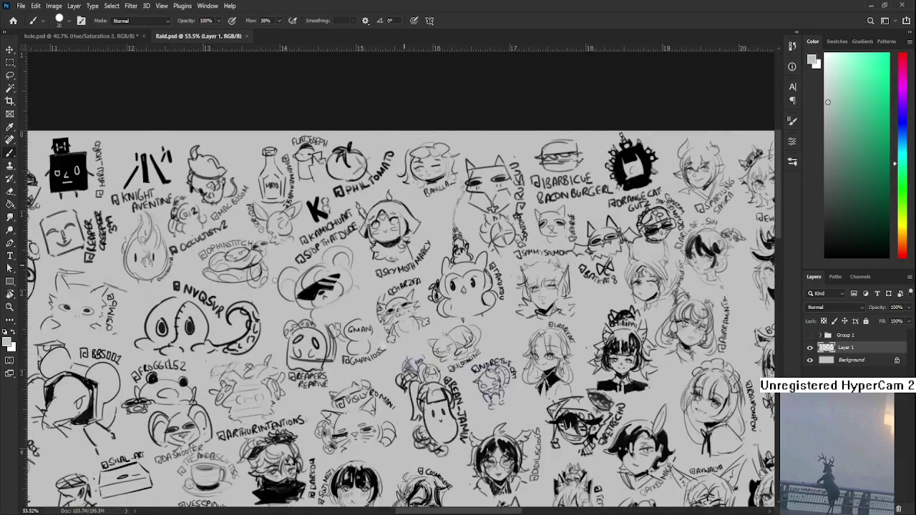
scroll(401, 301, "left", 2)
scroll(401, 300, "down", 1)
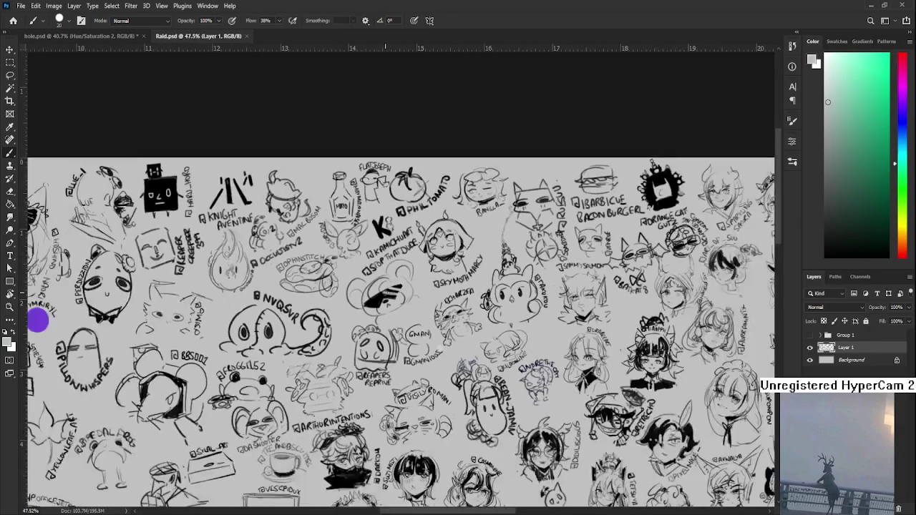
scroll(38, 320, "down", 2)
mouse_move(168, 308)
left_mouse_down()
mouse_move(235, 296)
mouse_move(362, 243)
mouse_move(260, 229)
left_mouse_up()
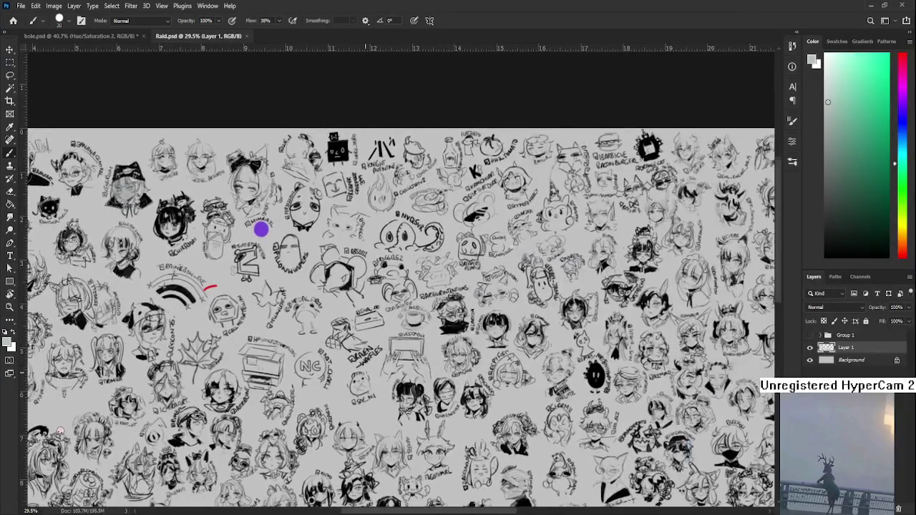
scroll(363, 375, "up", 2)
mouse_move(559, 201)
left_mouse_down()
mouse_move(405, 331)
mouse_move(522, 315)
mouse_move(294, 308)
left_mouse_up()
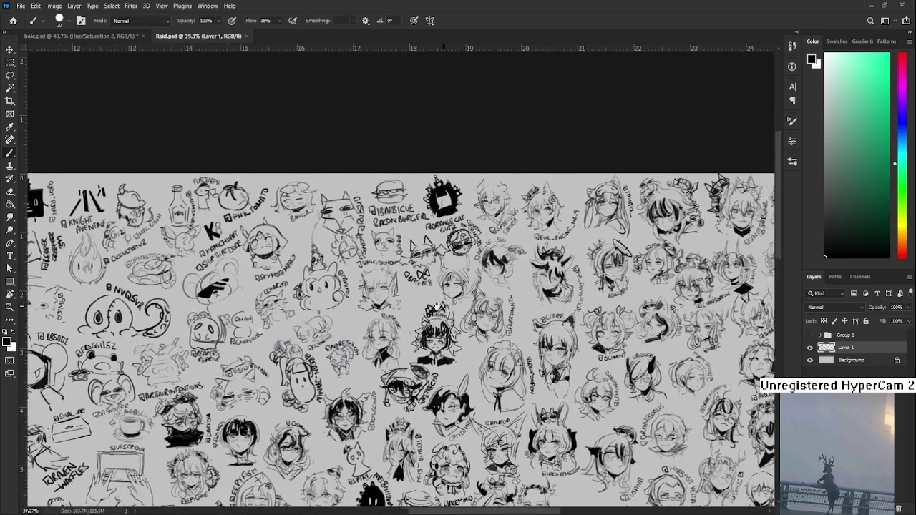
scroll(372, 342, "down", 1)
scroll(373, 342, "down", 1)
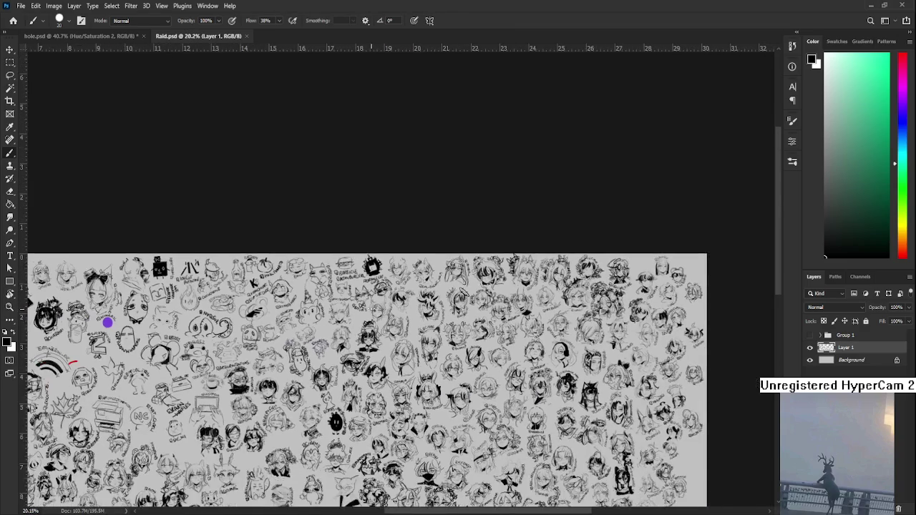
scroll(368, 322, "up", 1)
scroll(433, 328, "up", 3)
scroll(433, 328, "up", 4)
scroll(433, 328, "up", 2)
scroll(433, 327, "right", 2)
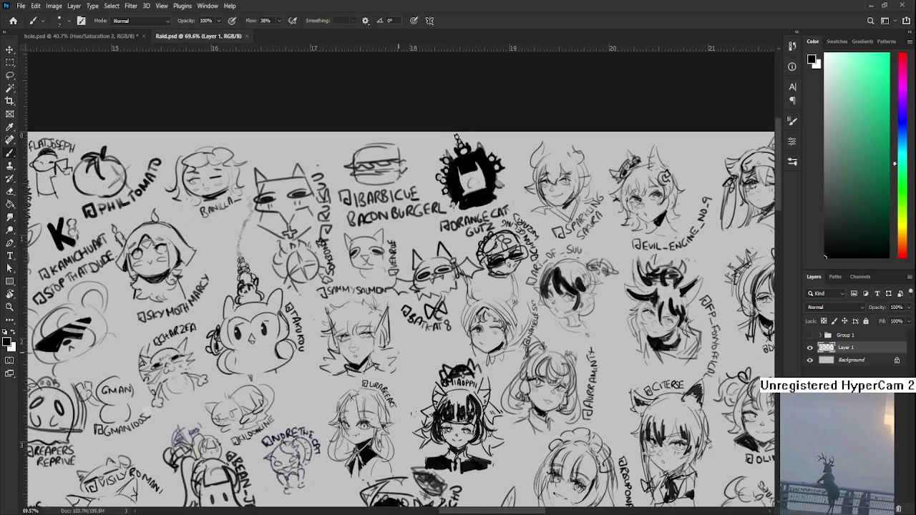
scroll(412, 347, "down", 2)
scroll(412, 347, "left", 4)
- Sketch a square monitor with a stand and base below the owl
mouse_move(421, 321)
left_mouse_down()
mouse_move(424, 342)
mouse_move(444, 313)
mouse_move(448, 341)
left_mouse_up()
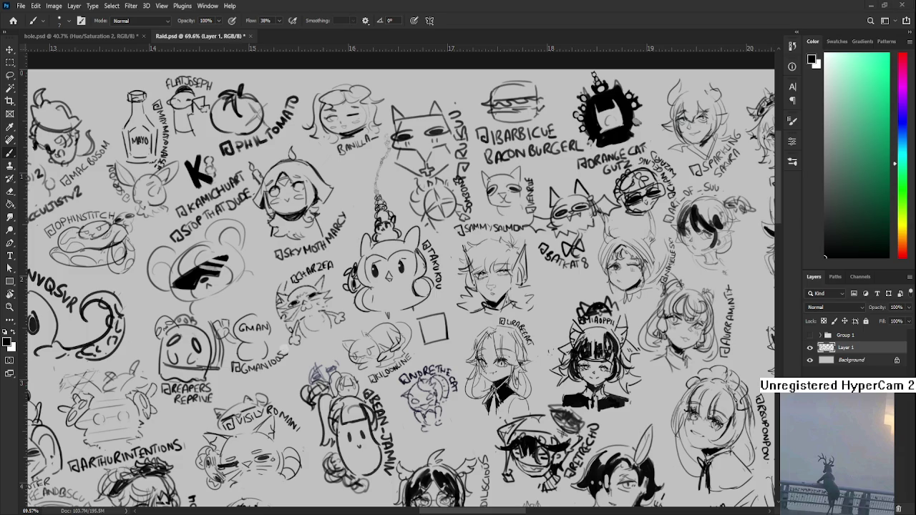
scroll(493, 353, "up", 5)
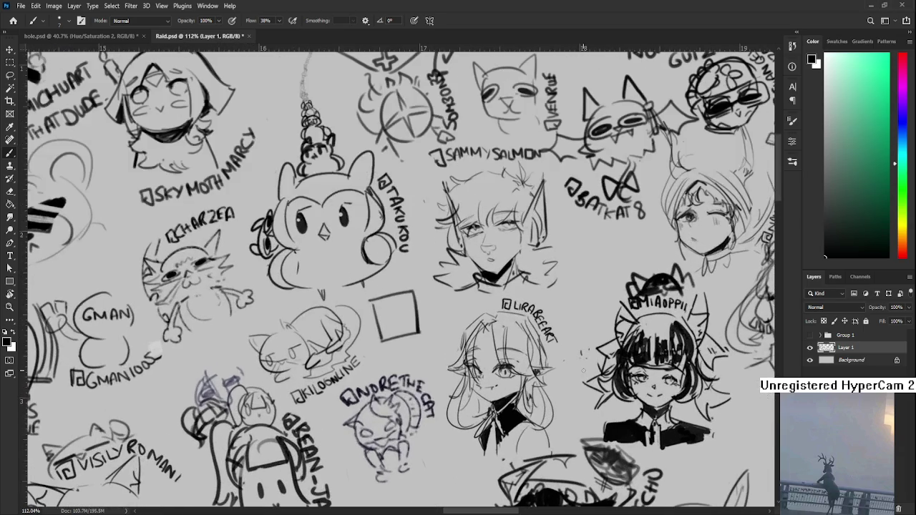
mouse_move(384, 307)
left_mouse_down()
mouse_move(385, 336)
mouse_move(408, 303)
mouse_move(408, 327)
mouse_move(406, 303)
mouse_move(383, 304)
mouse_move(398, 331)
mouse_move(387, 331)
left_mouse_up()
key("ctrl+z")
key("ctrl+z")
key("ctrl+z")
left_click_drag(370, 298, 379, 349)
key("ctrl+z")
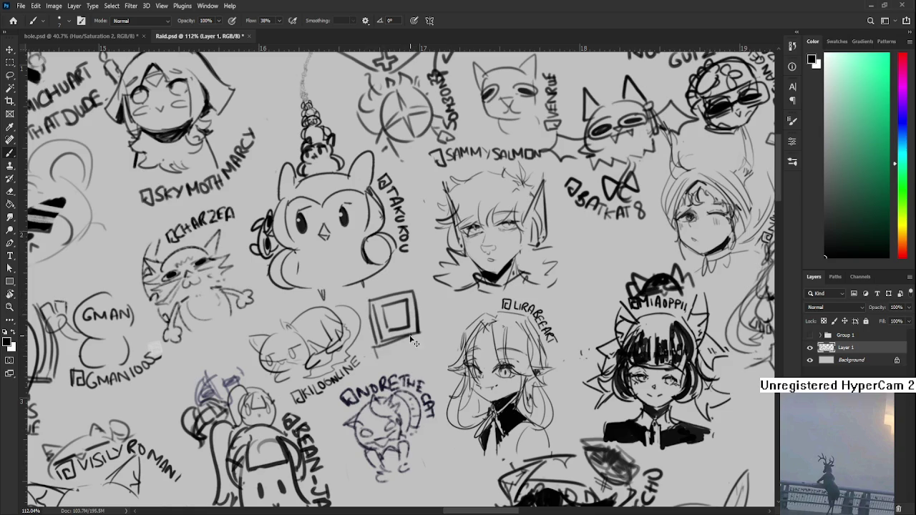
mouse_move(374, 343)
left_mouse_down()
mouse_move(415, 339)
mouse_move(420, 359)
mouse_move(402, 348)
mouse_move(401, 356)
mouse_move(422, 351)
left_mouse_up()
- Erase the screen's inner lines, darken its right edge, and add an eye and mouth
key("e")
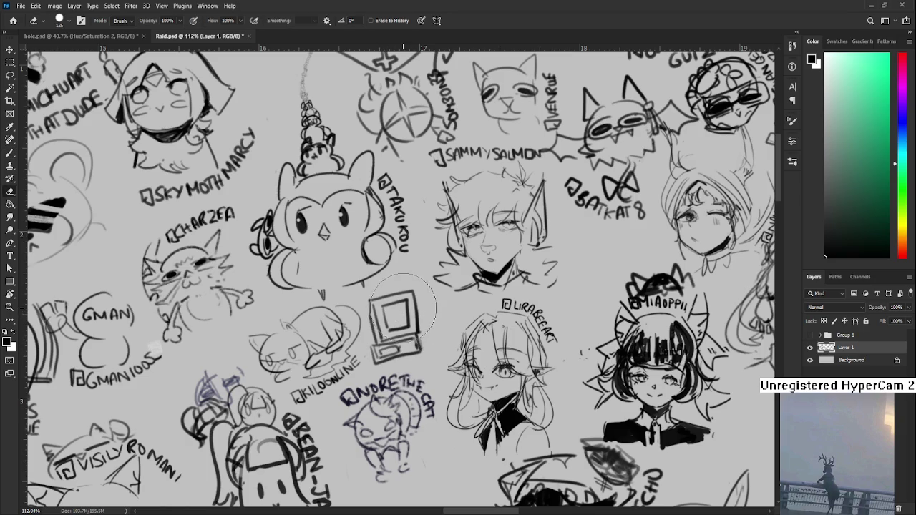
mouse_move(394, 315)
left_mouse_down()
mouse_move(385, 329)
mouse_move(405, 331)
mouse_move(407, 298)
mouse_move(387, 305)
mouse_move(386, 337)
mouse_move(406, 298)
mouse_move(414, 329)
mouse_move(396, 332)
mouse_move(415, 328)
left_mouse_up()
key("b")
key("ctrl+z")
key("ctrl+z")
key("e")
key("b")
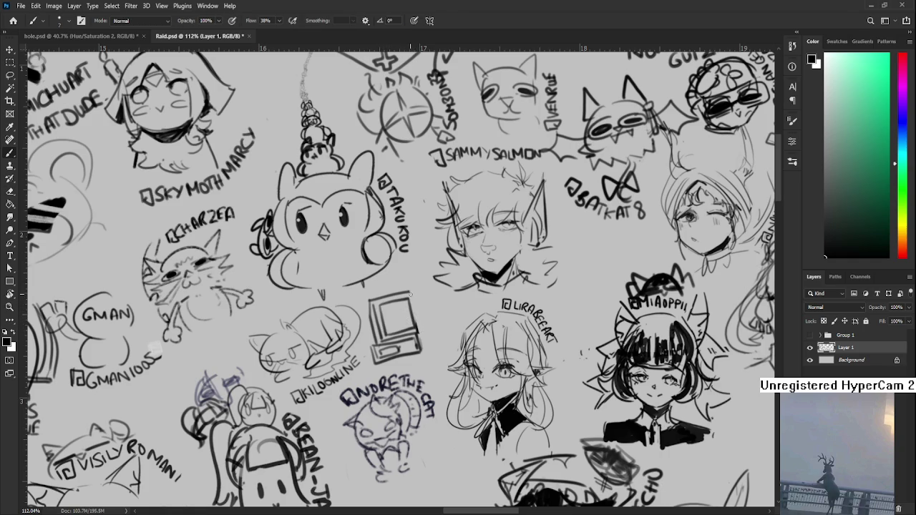
left_click_drag(413, 297, 421, 334)
left_click(387, 312)
mouse_move(395, 319)
left_mouse_down()
mouse_move(427, 330)
mouse_move(416, 336)
mouse_move(370, 323)
mouse_move(392, 322)
mouse_move(438, 274)
mouse_move(399, 256)
left_mouse_up()
- Save Raid.psd and close its tab to return to hole.psd
key("r")
key("b")
key("r")
key("ctrl+s")
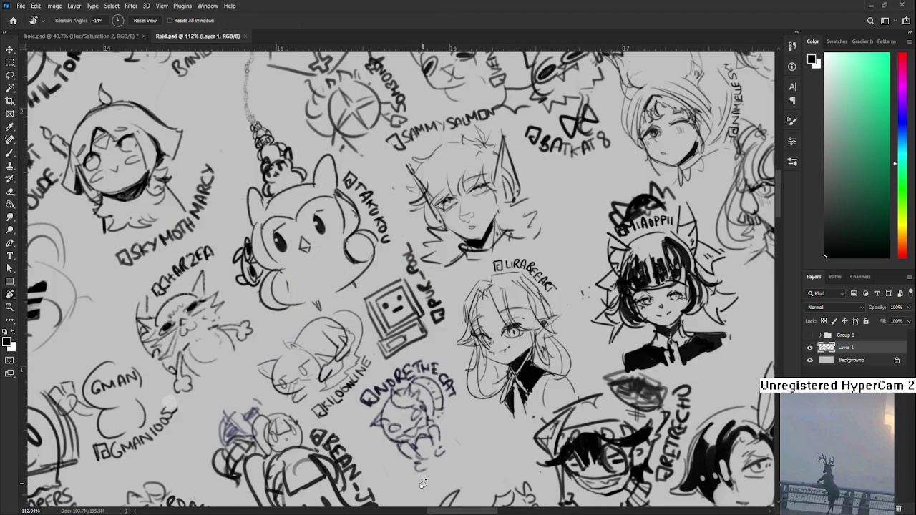
scroll(396, 440, "down", 3)
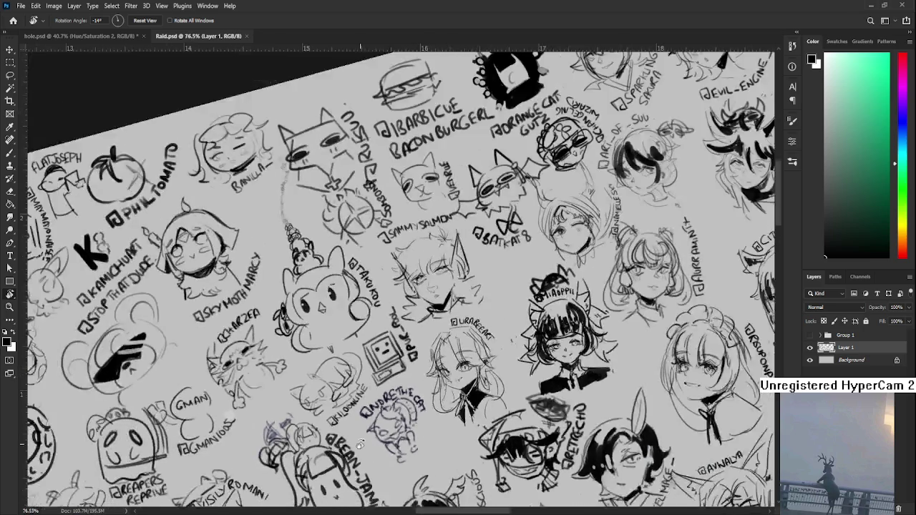
scroll(86, 456, "down", 4)
scroll(98, 186, "down", 3)
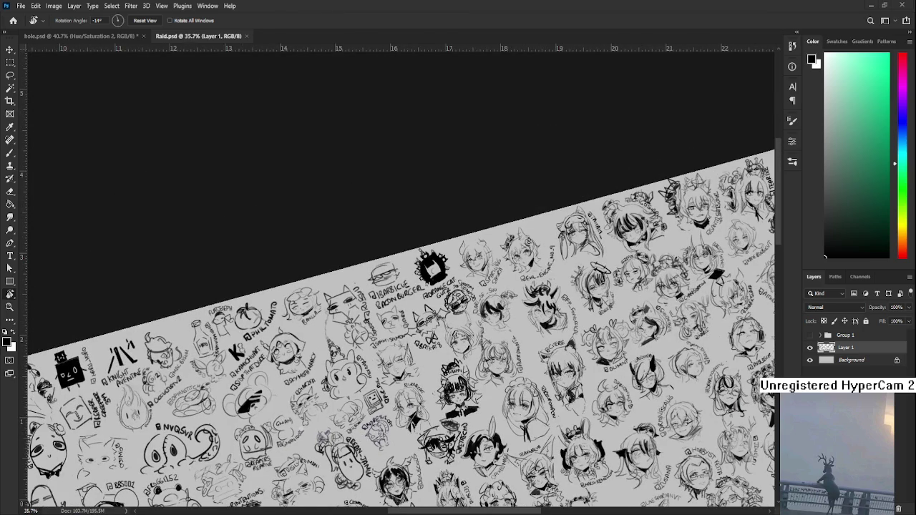
left_click(247, 36)
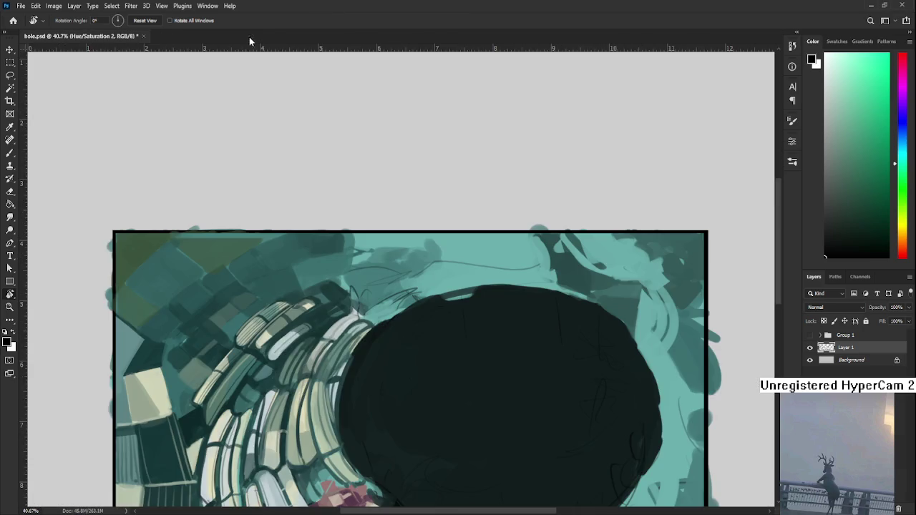
- Frame the hole painting, enlarge the brush, and paint strokes with a sampled darker teal
scroll(553, 347, "down", 1)
scroll(553, 347, "down", 1)
mouse_move(554, 348)
left_mouse_down()
mouse_move(370, 264)
mouse_move(380, 283)
left_mouse_up()
scroll(458, 300, "down", 1)
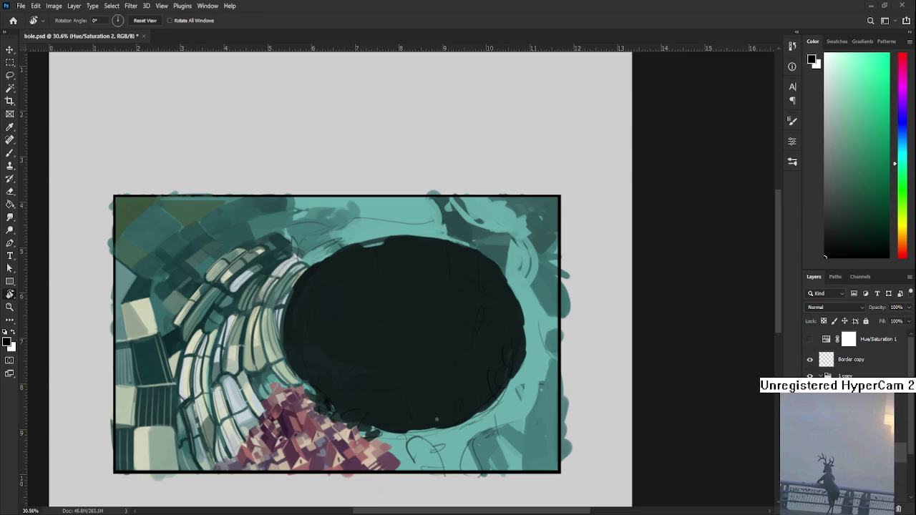
key("b")
left_click_drag(415, 296, 363, 327)
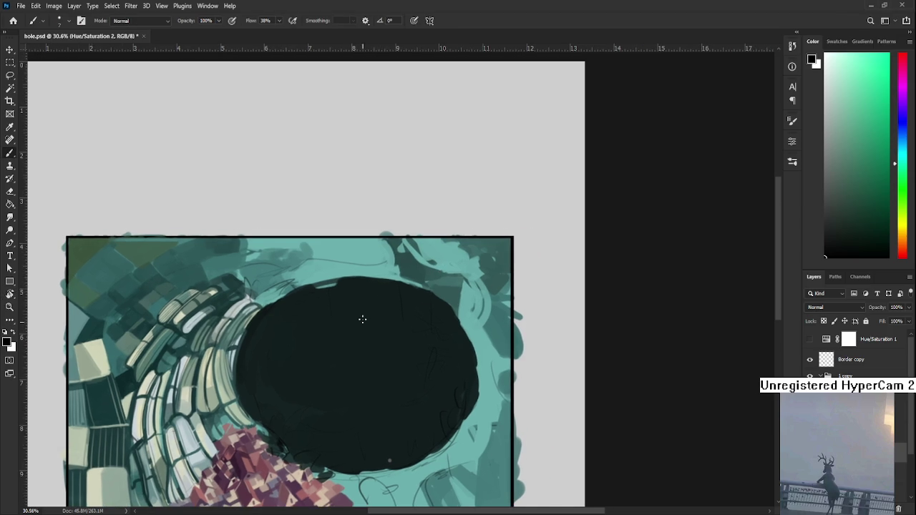
left_click(412, 262, "alt")
key("bracketright")
key("bracketright")
key("bracketright")
left_click(420, 257, "alt")
left_click_drag(423, 269, 433, 265)
- Sample alternating lighter and darker teals from the ground near the hole
left_click(463, 266, "alt")
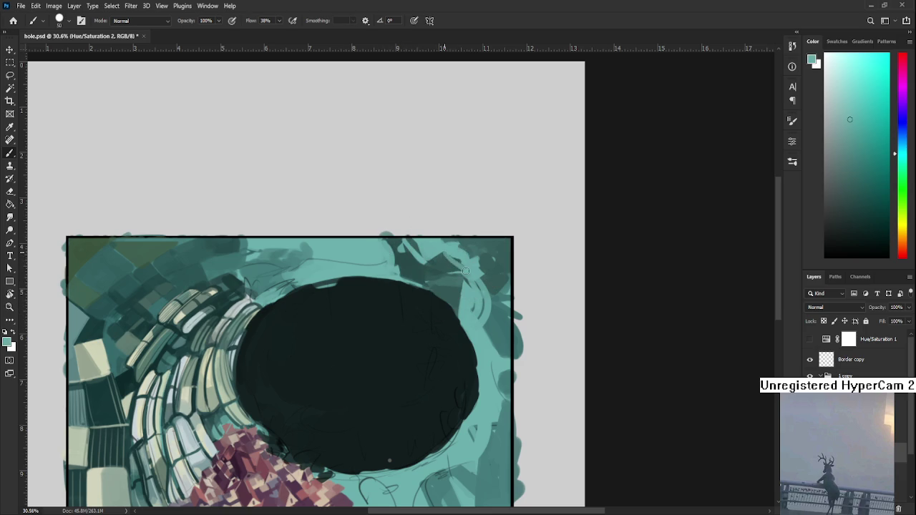
left_click(435, 262, "alt")
left_click(436, 262, "alt")
left_click(450, 260, "alt")
left_click(432, 255, "alt")
left_click(433, 244, "alt")
left_click(428, 257, "alt")
left_click(419, 252, "alt")
left_click(412, 238, "alt")
left_click(423, 251, "alt")
left_click(412, 253, "alt")
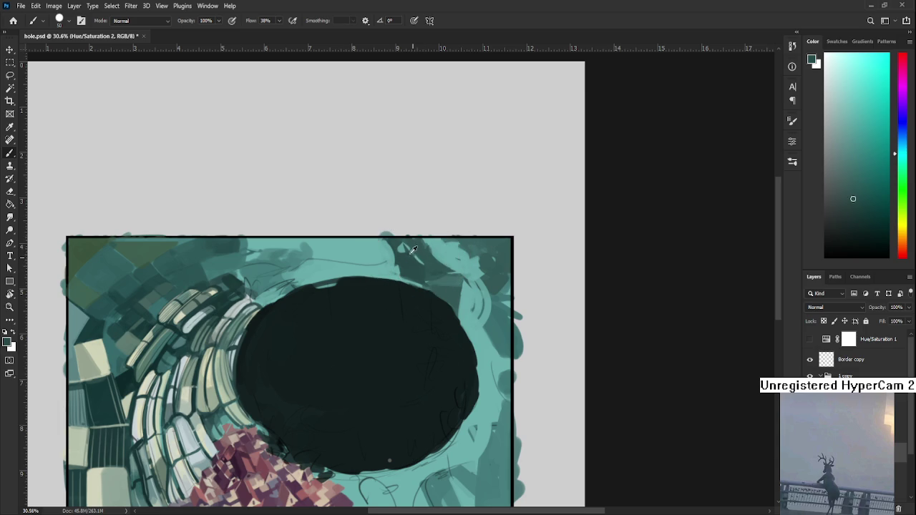
left_click(412, 249, "alt")
- Settle on a muted mid teal sampled just above the hole's upper rim
left_click_drag(416, 255, 422, 259, "alt")
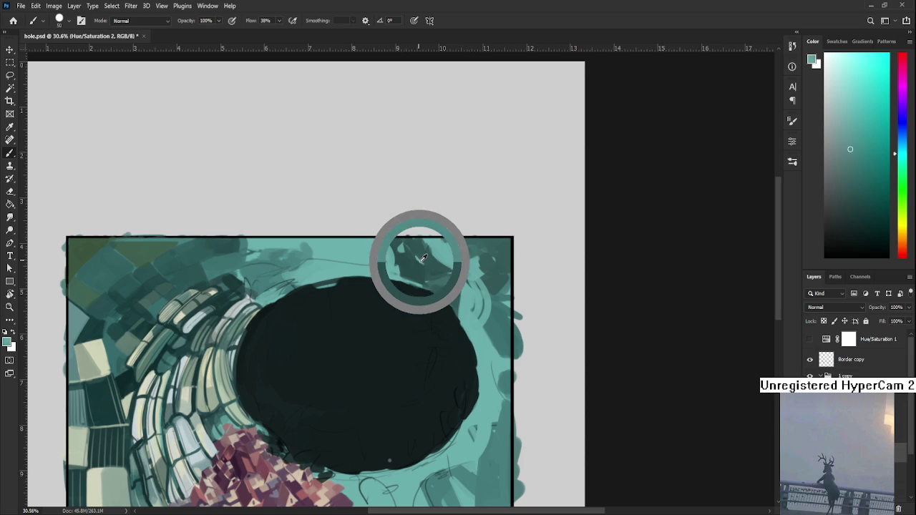
left_click_drag(423, 259, 409, 251, "alt")
left_click(414, 252, "alt")
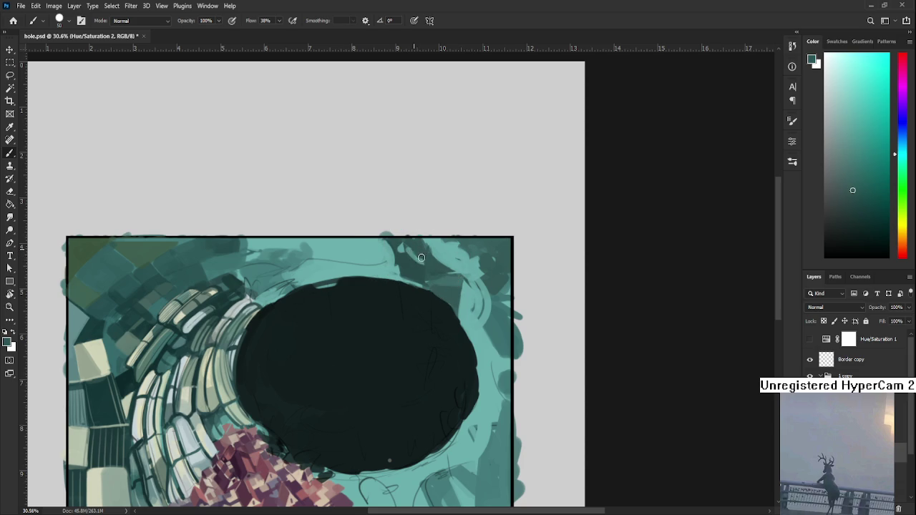
left_click(408, 247, "alt")
left_click(410, 251, "alt")
left_click(410, 271, "alt")
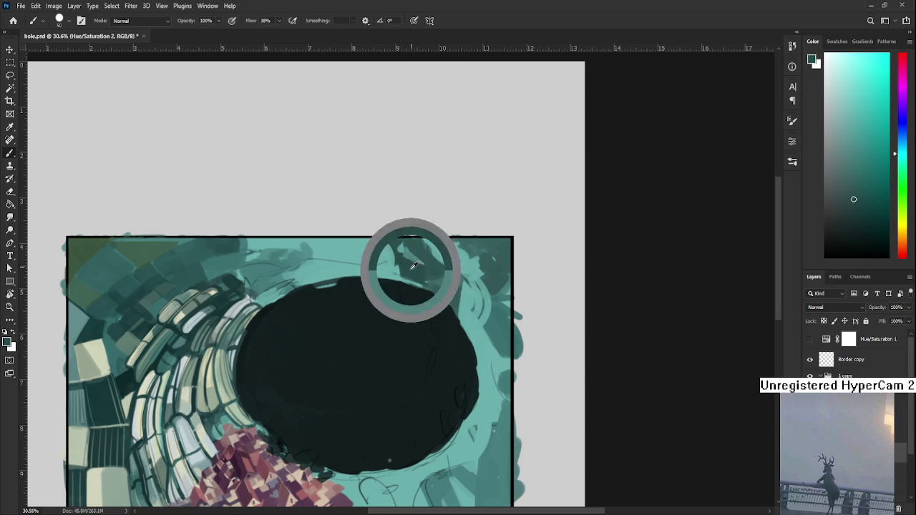
left_click(410, 258, "alt")
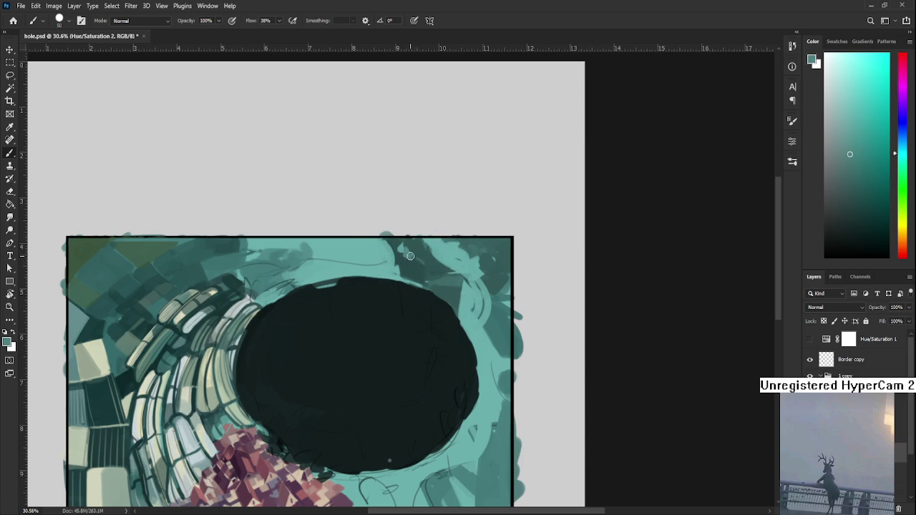
left_click(422, 266, "alt")
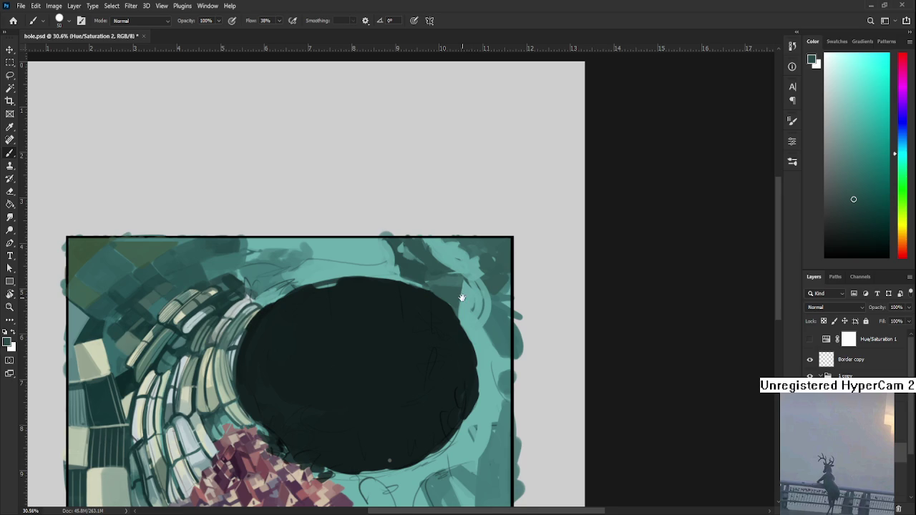
- Pan over the hole and eyedrop teal shades nearby, ending on a slightly darker teal
left_click_drag(461, 296, 438, 338)
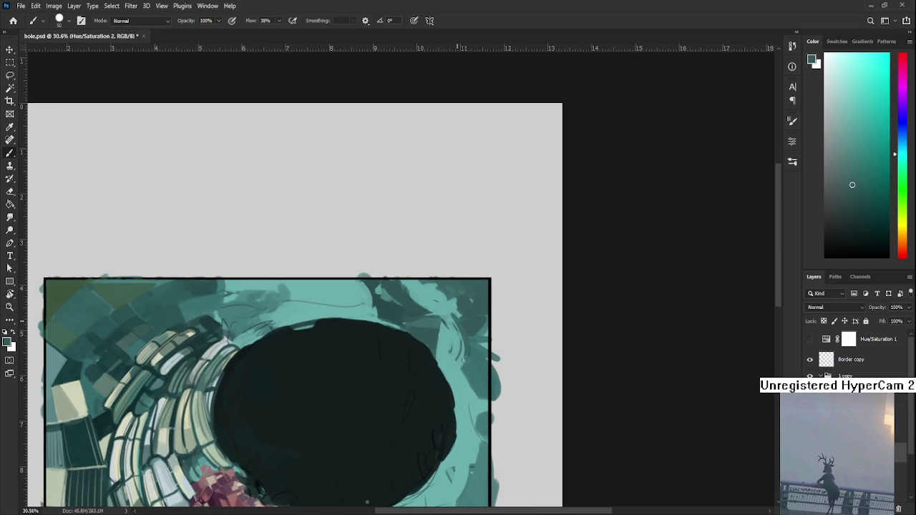
left_click(459, 316, "alt")
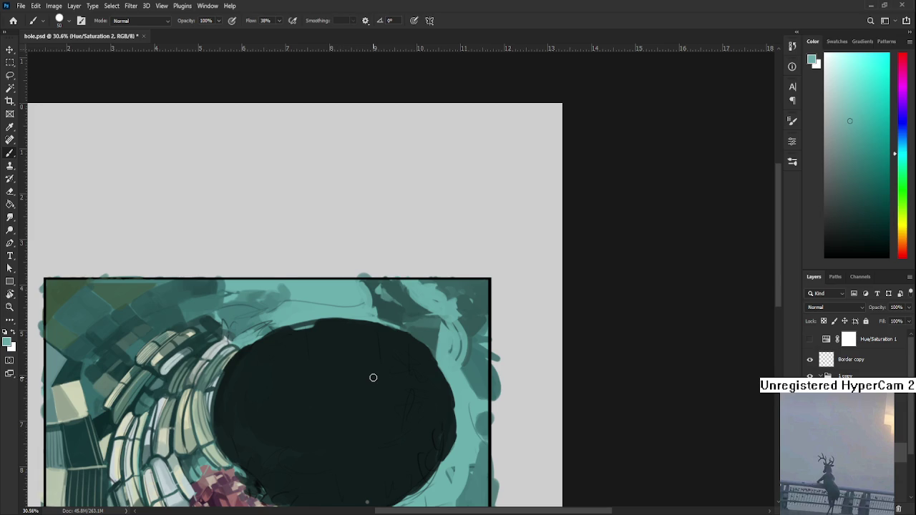
left_click_drag(372, 377, 286, 355)
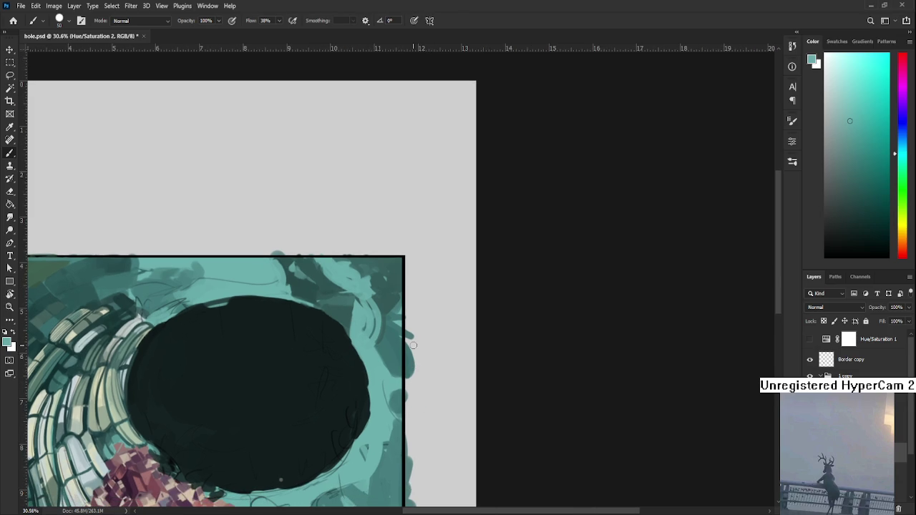
left_click(347, 311, "alt")
left_click(359, 284, "alt")
left_click(356, 299, "alt")
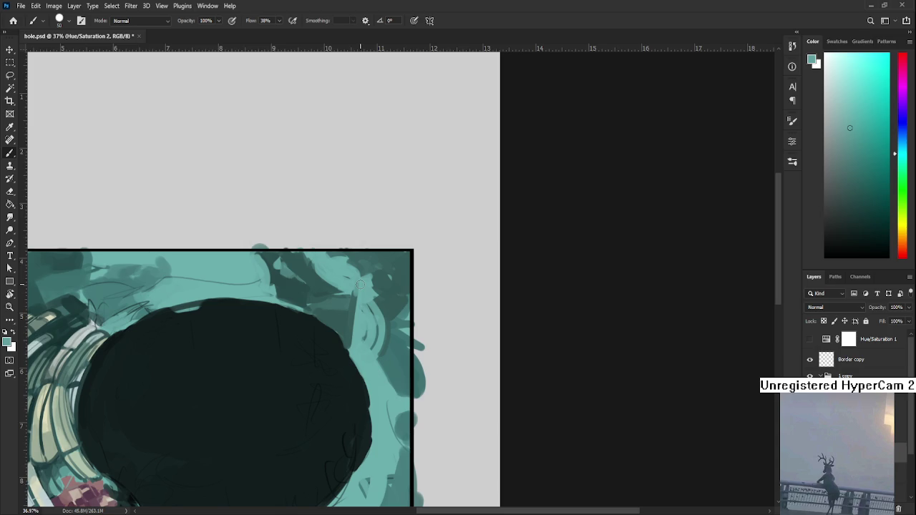
- Zoom in and eyedrop teals from the upper-right strokes, ending on a lighter shade
scroll(318, 312, "up", 2)
left_click(315, 314, "alt")
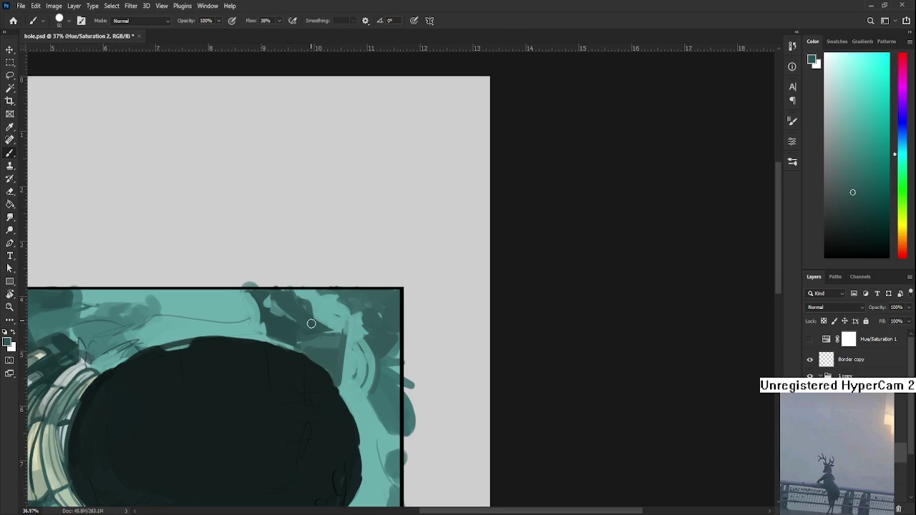
left_click(307, 319, "alt")
left_click(333, 319, "alt")
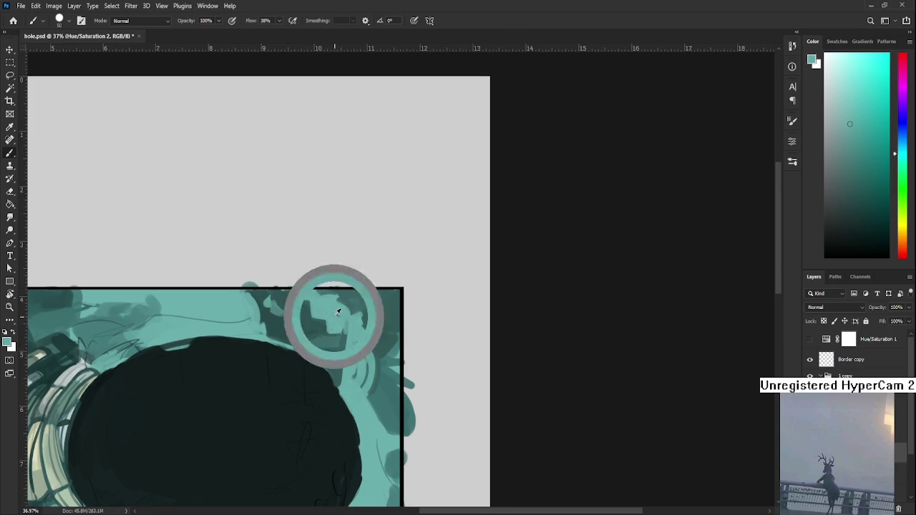
left_click(326, 326, "alt")
left_click(333, 320, "alt")
left_click(332, 322, "alt")
left_click(336, 322, "alt")
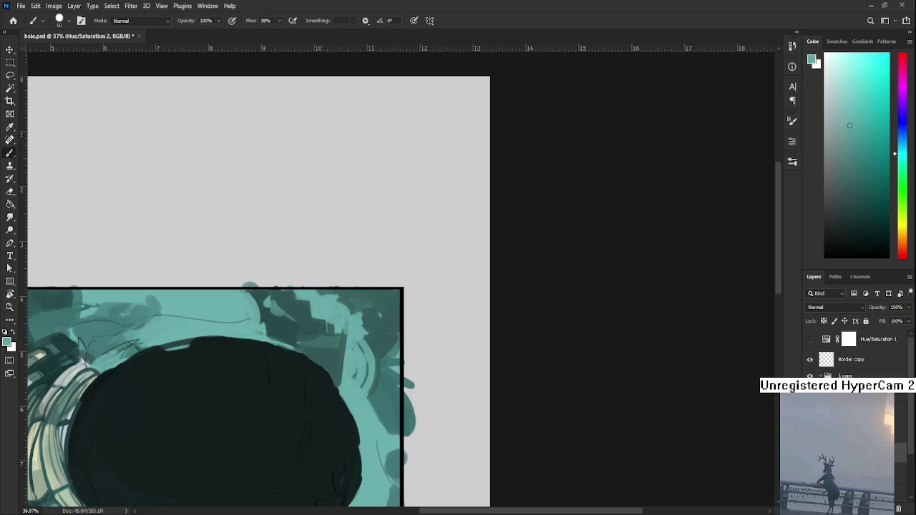
scroll(311, 334, "down", 1)
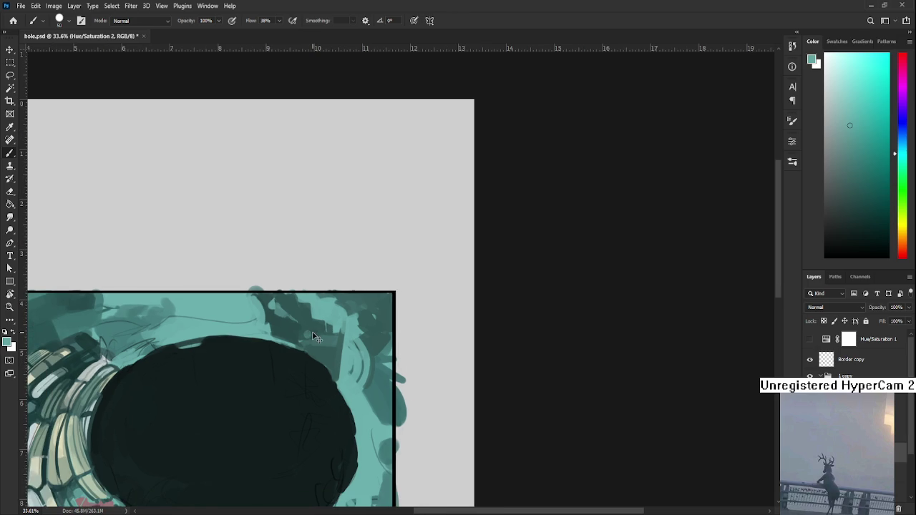
- Tilt the canvas view slightly, then sample alternating lighter and darker teals near the hole
key("r")
left_click_drag(313, 333, 379, 318)
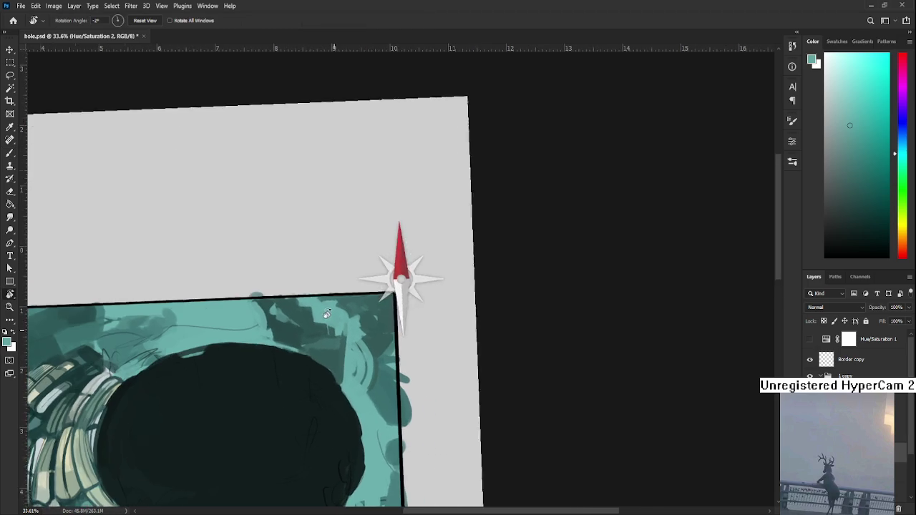
key("b")
left_click(370, 322, "alt")
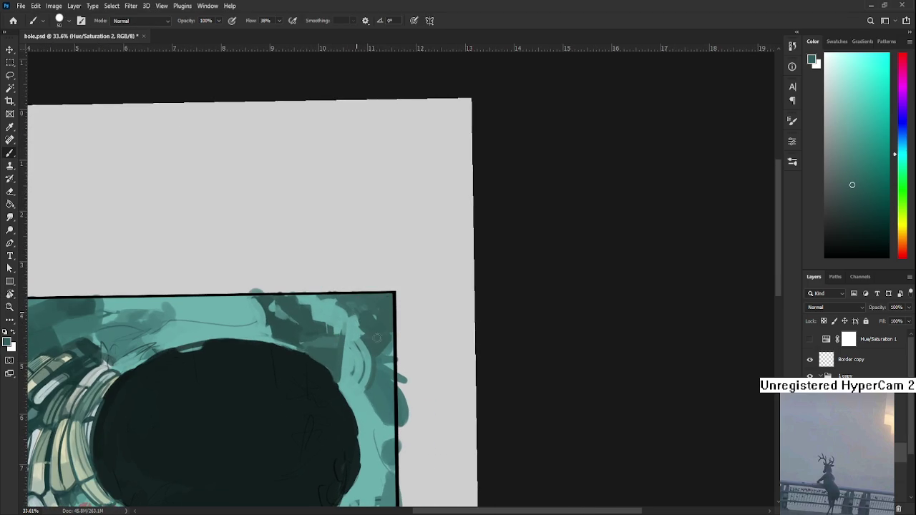
left_click(349, 322, "alt")
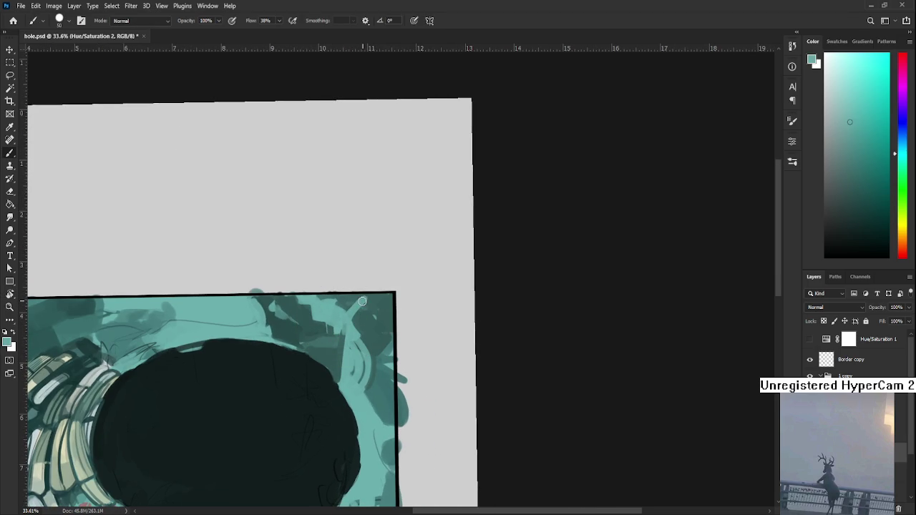
left_click(353, 315, "alt")
left_click(356, 326, "alt")
left_click(351, 303, "alt")
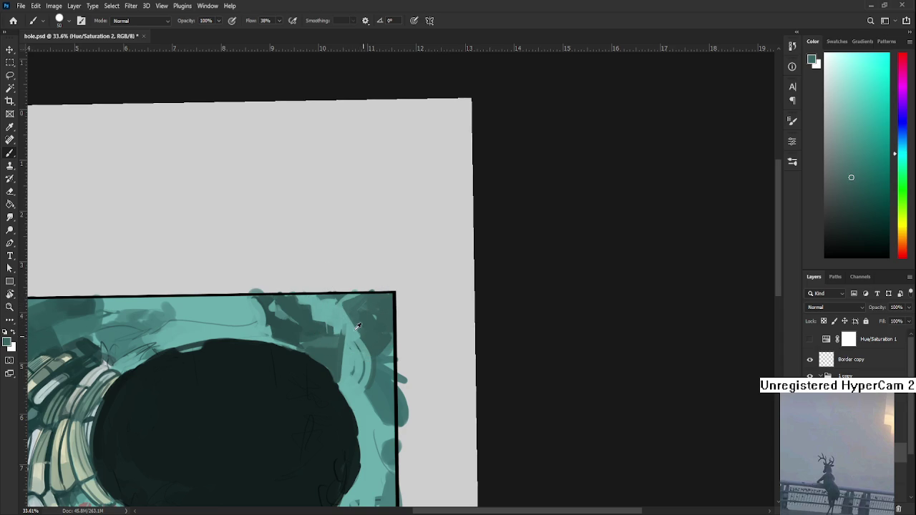
left_click(365, 331, "alt")
- Resample teal near the upper-right edge, settling on a mid-dark teal
left_click(335, 301, "alt")
left_click(341, 294, "alt")
left_click(325, 301, "alt")
left_click(342, 302, "alt")
left_click(358, 299, "alt")
left_click(358, 299, "alt")
scroll(384, 309, "down", 2)
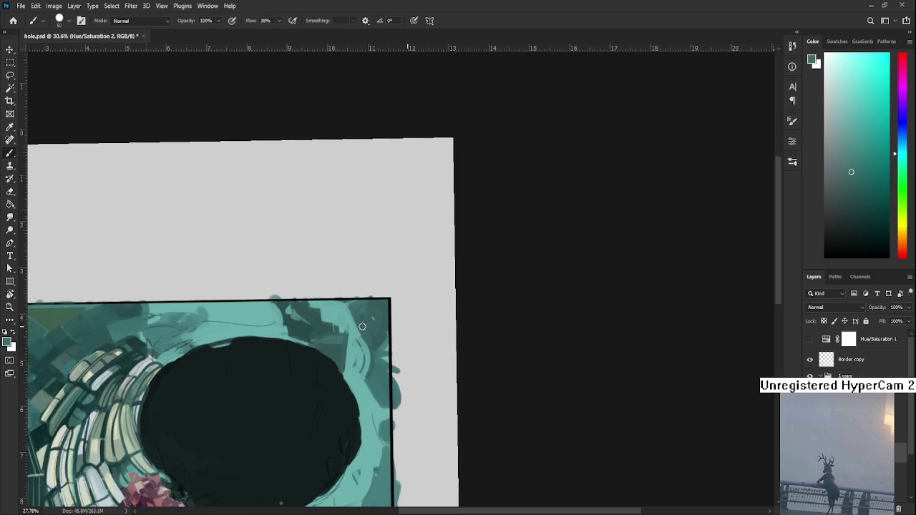
- Frame the whole painting, sample a light teal, and brush it across the upper-right surface
scroll(385, 309, "up", 1)
mouse_move(385, 309)
left_mouse_down()
mouse_move(242, 350)
mouse_move(211, 329)
left_mouse_up()
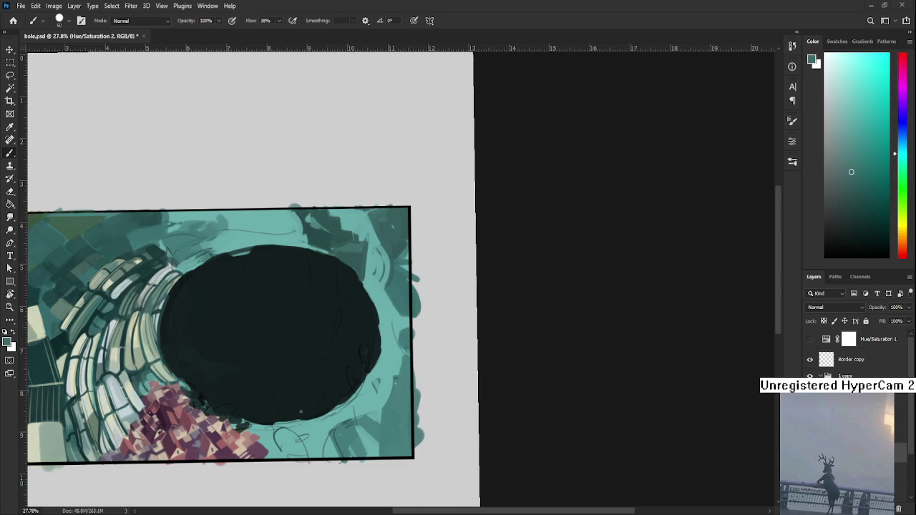
left_click(379, 269, "alt")
left_click(372, 268, "alt")
mouse_move(369, 243)
left_mouse_down()
mouse_move(365, 277)
mouse_move(361, 263)
left_mouse_up()
- Eyedrop a range of lighter and darker teals near the frame's top edge
left_click(370, 225, "alt")
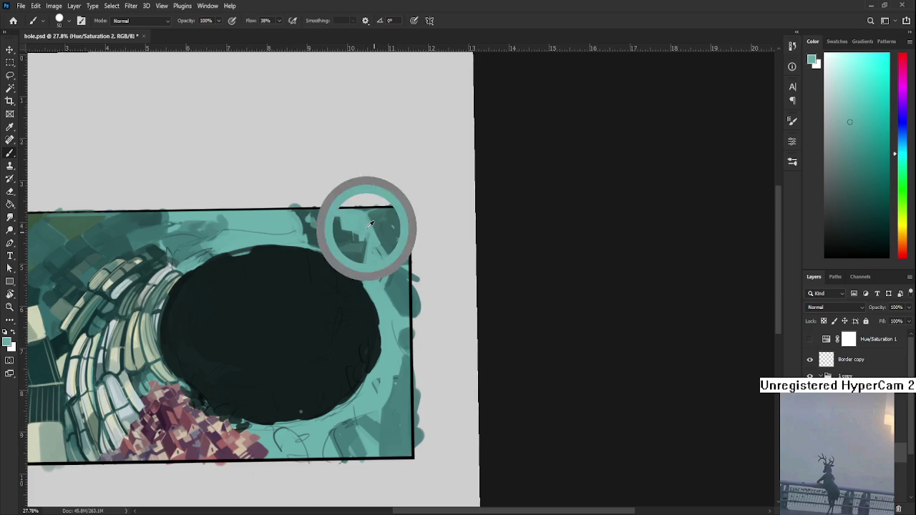
left_click(377, 221, "alt")
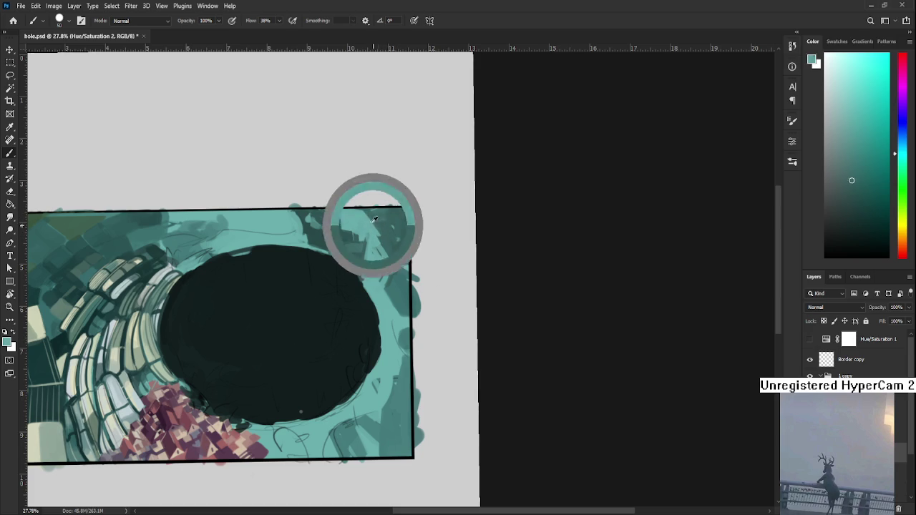
left_click(380, 228, "alt")
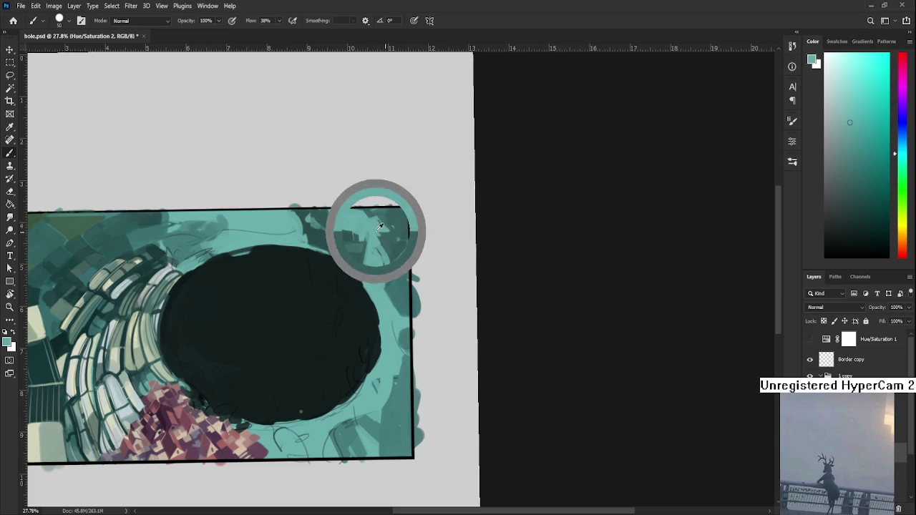
left_click(392, 235, "alt")
left_click(386, 233, "alt")
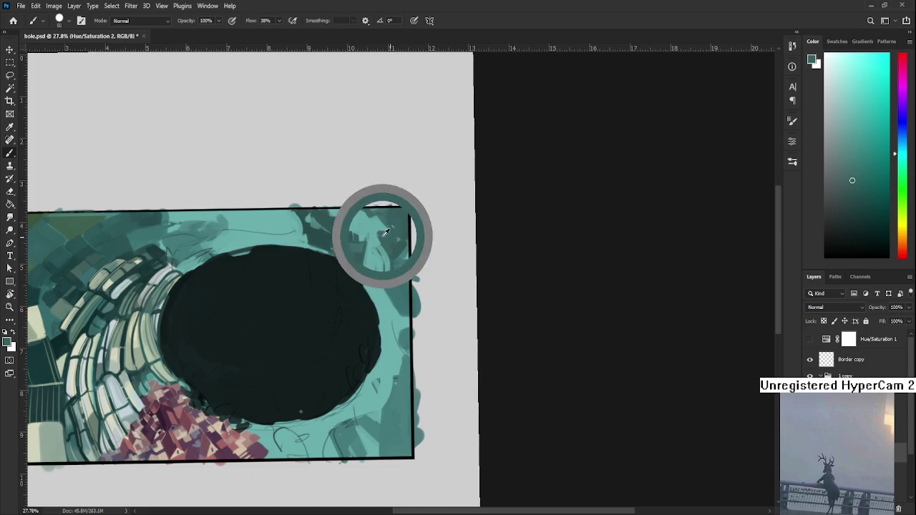
left_click(384, 226, "alt")
left_click(373, 231, "alt")
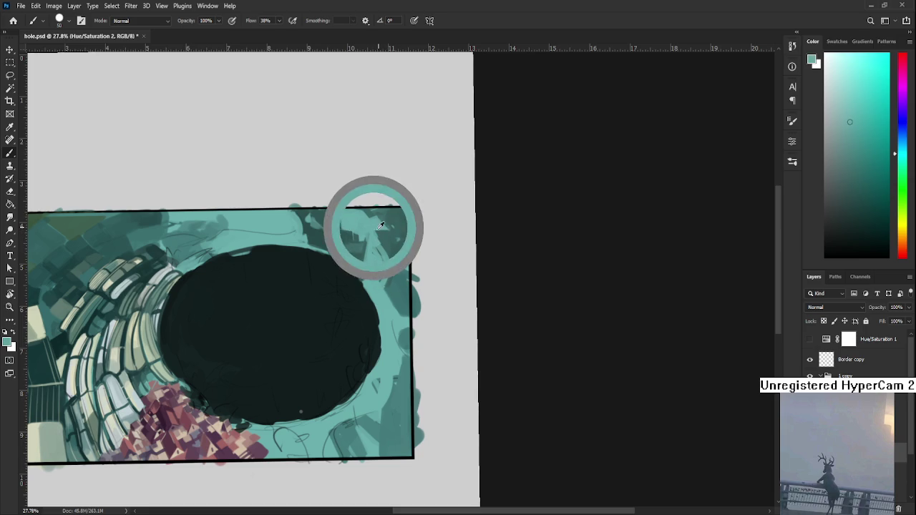
left_click(376, 233, "alt")
left_click(375, 232, "alt")
left_click(371, 231, "alt")
left_click(372, 236, "alt")
left_click(372, 243, "alt")
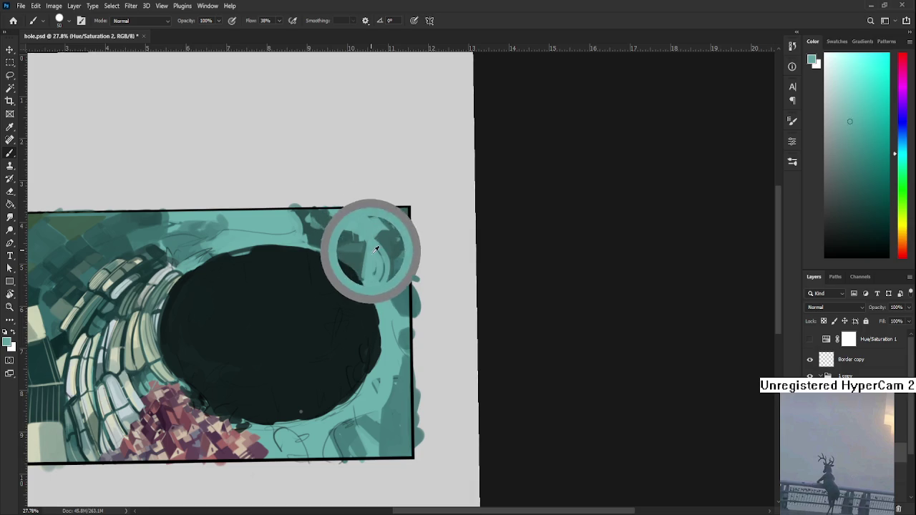
left_click(370, 231, "alt")
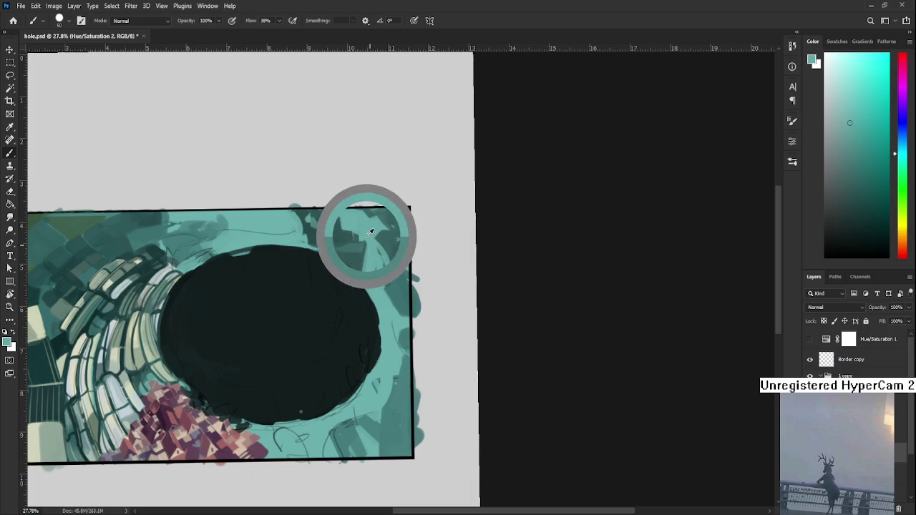
- Sample the rim teal and add light strokes on the rim beside the hole
mouse_move(368, 249)
left_mouse_down()
mouse_move(398, 306)
mouse_move(390, 276)
left_mouse_up()
left_click(386, 261, "alt")
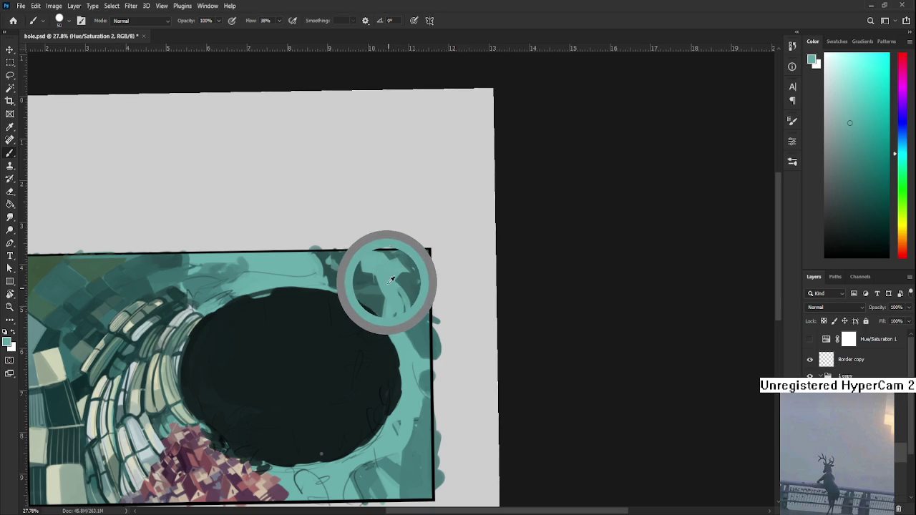
left_click_drag(390, 277, 384, 281)
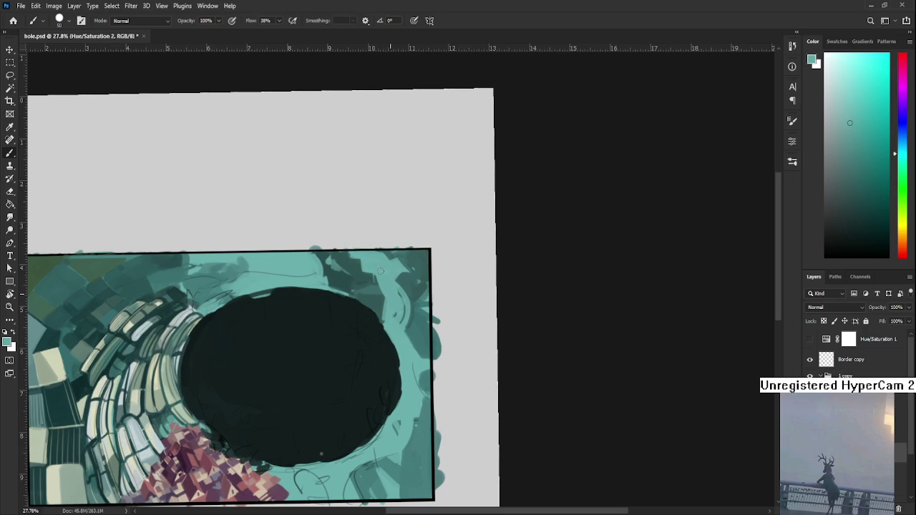
left_click(390, 272, "alt")
left_click(394, 284, "alt")
left_click_drag(395, 317, 393, 301)
- Pick the hole's near-black and paint over the light streaks on its bottom and top edges
left_click(385, 330, "alt")
left_click(404, 345, "alt")
left_click(399, 422, "alt")
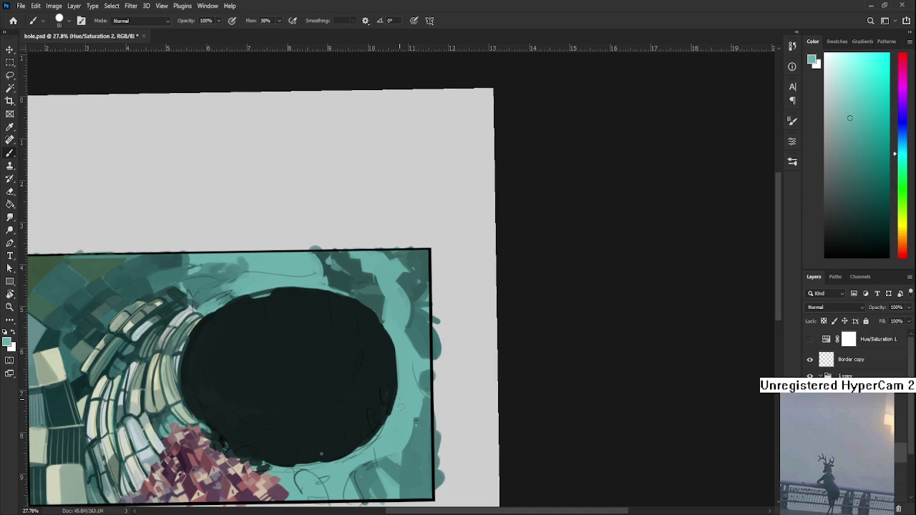
left_click(387, 365, "alt")
mouse_move(307, 466)
left_mouse_down()
mouse_move(285, 464)
mouse_move(303, 462)
left_mouse_up()
left_click_drag(259, 301, 270, 295)
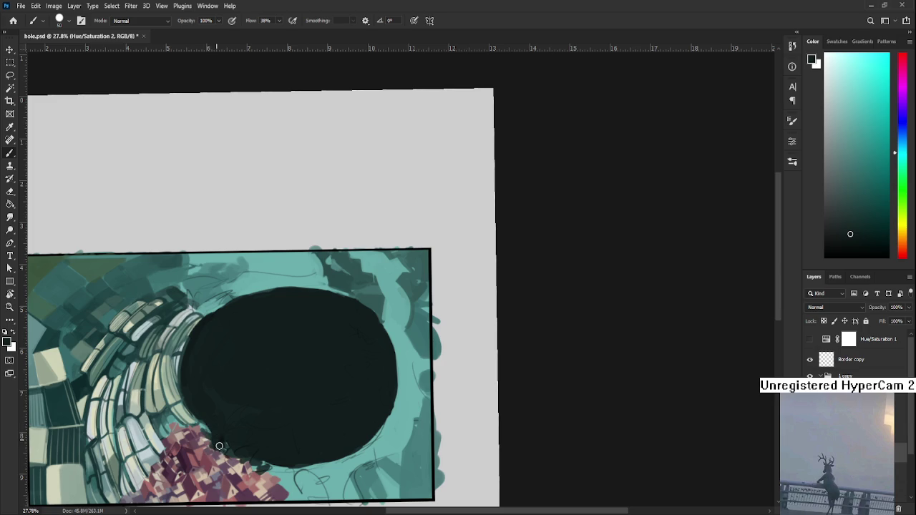
- Sample several teal and dark shades near the hole's lower-left rim
left_click(209, 428, "alt")
left_click(204, 423, "alt")
left_click(205, 420, "alt")
left_click(208, 430, "alt")
left_click(210, 430, "alt")
- Zoom in, pick the hole's dark colour, and extend the hole over its lower-left edge
left_click_drag(201, 377, 327, 354)
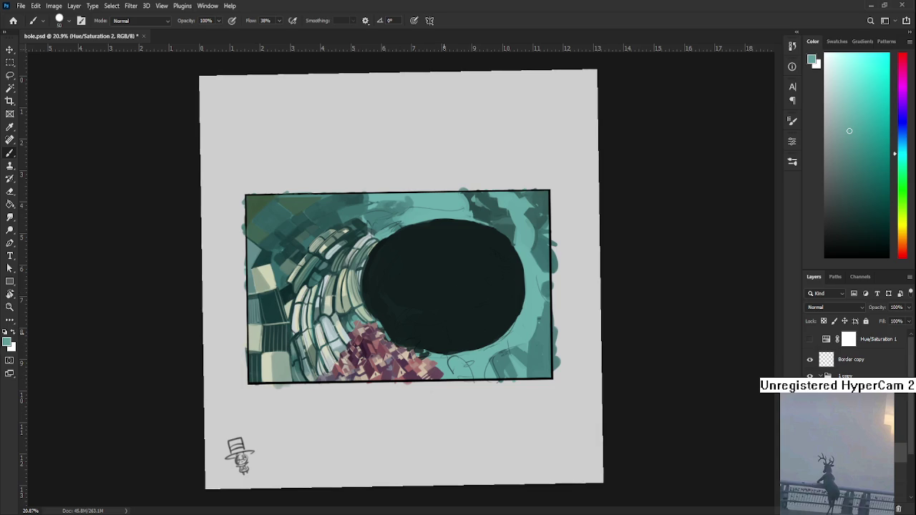
scroll(565, 301, "up", 3)
mouse_move(468, 371)
left_mouse_down()
mouse_move(398, 352)
mouse_move(367, 393)
left_mouse_up()
left_click(136, 361, "alt")
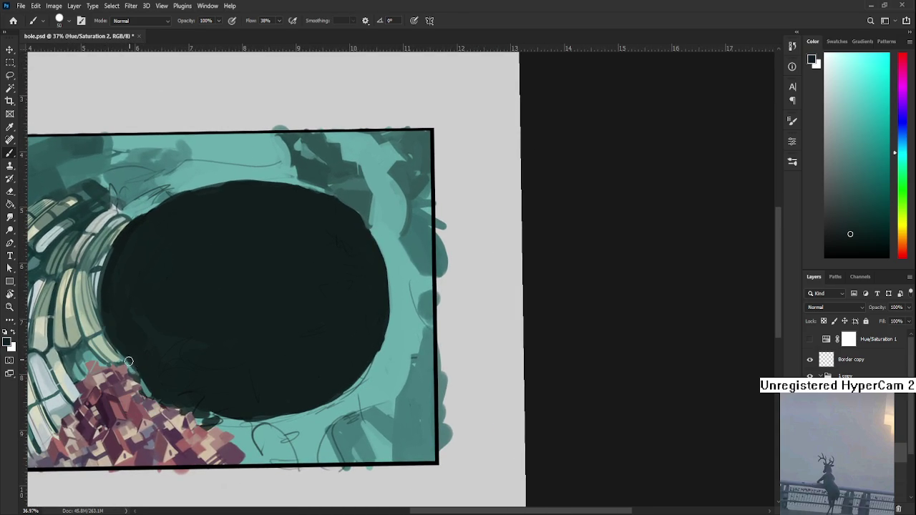
left_click_drag(150, 395, 168, 384)
- Rotate the canvas view about 50° and sample the rim's teal colour
scroll(221, 372, "down", 3)
scroll(423, 278, "up", 1)
left_click_drag(423, 374, 286, 368)
left_click(289, 383, "alt")
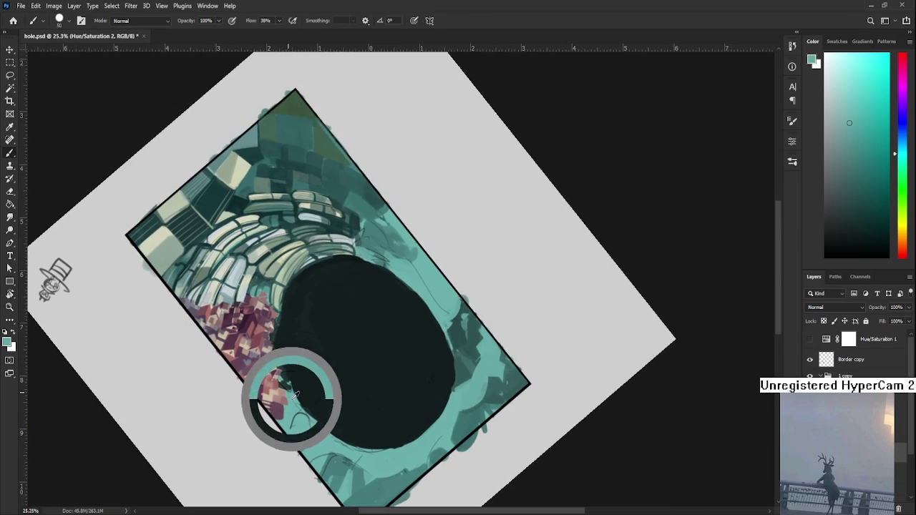
- Pick the hole's dark colour and rotate the canvas view back toward upright
left_click(280, 343, "alt")
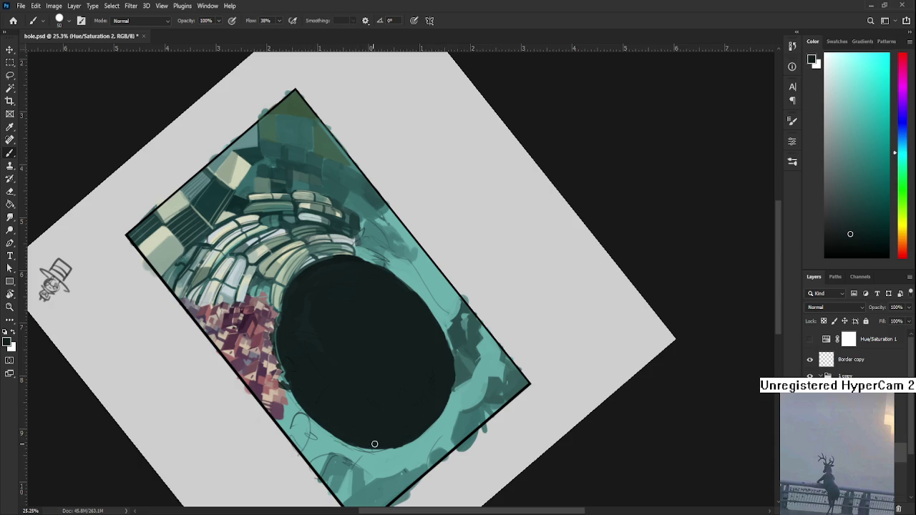
key("r")
mouse_move(413, 419)
left_mouse_down()
mouse_move(484, 336)
mouse_move(437, 338)
mouse_move(419, 363)
left_mouse_up()
left_click(438, 340, "alt")
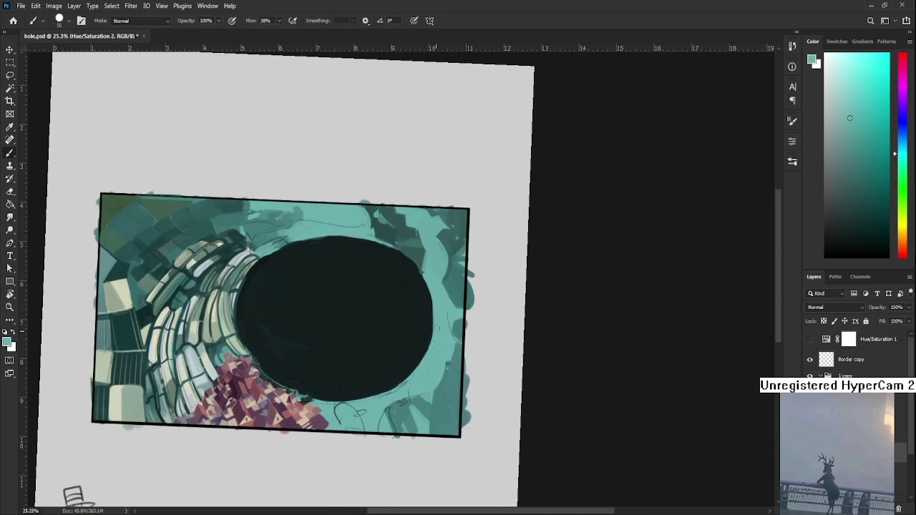
scroll(435, 293, "up", 2)
left_click(429, 320, "alt")
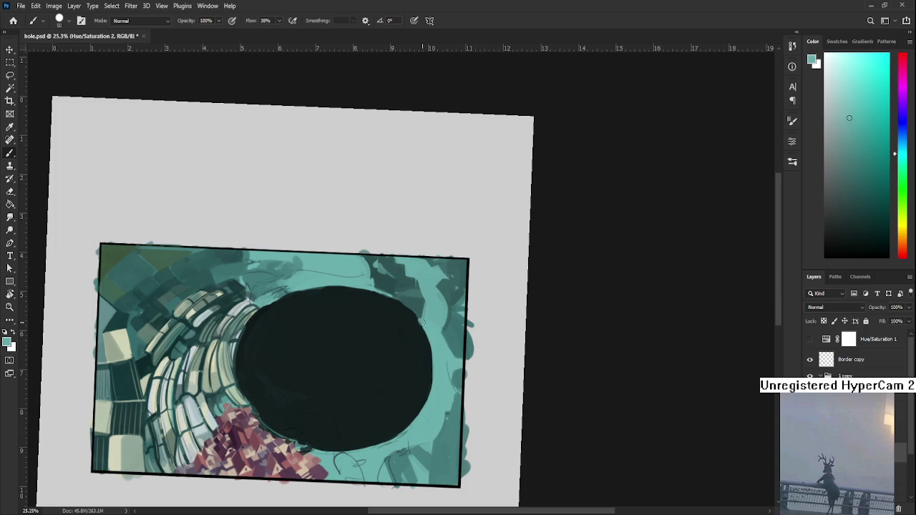
left_click(408, 328, "alt")
- Straighten the view and paint the hole's upper-left rim darker, then recentre the painting
key("r")
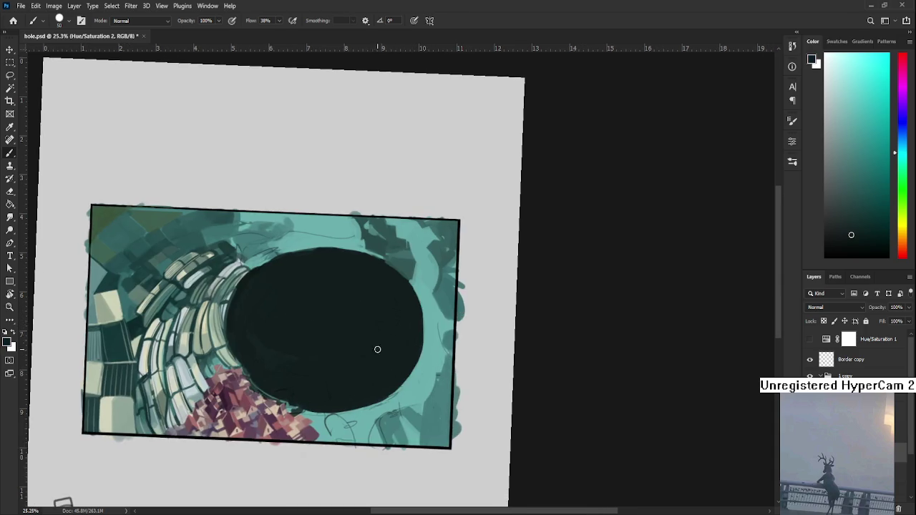
left_click_drag(400, 337, 346, 331)
left_click(270, 331, "alt")
mouse_move(272, 328)
left_mouse_down()
mouse_move(299, 313)
mouse_move(391, 308)
left_mouse_up()
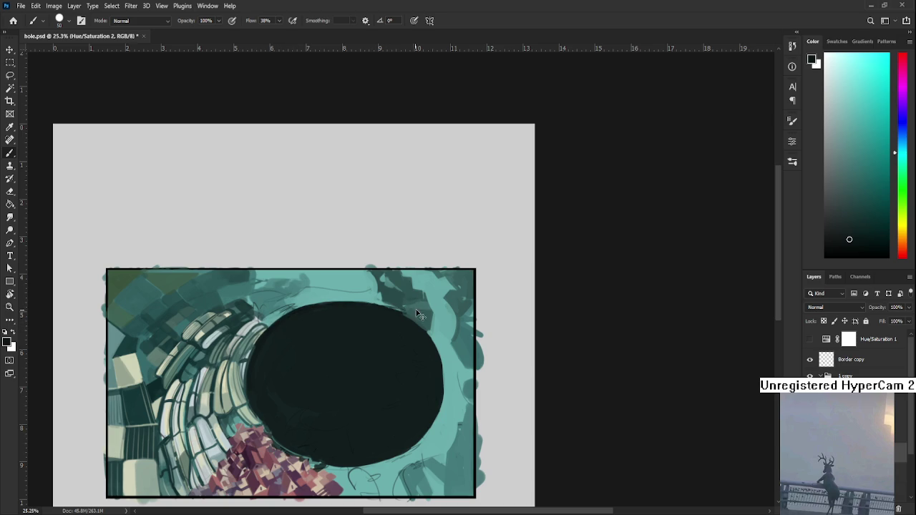
left_click_drag(412, 328, 385, 308)
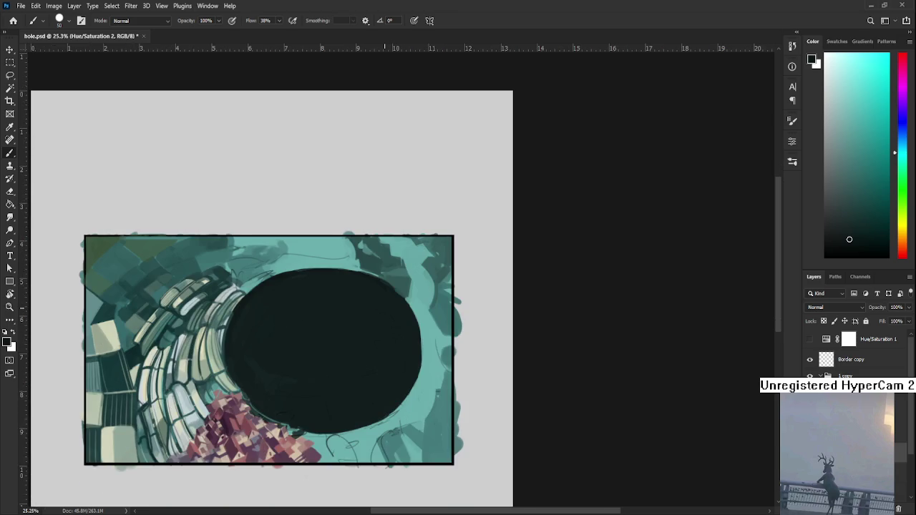
scroll(382, 308, "down", 2)
scroll(425, 327, "up", 3)
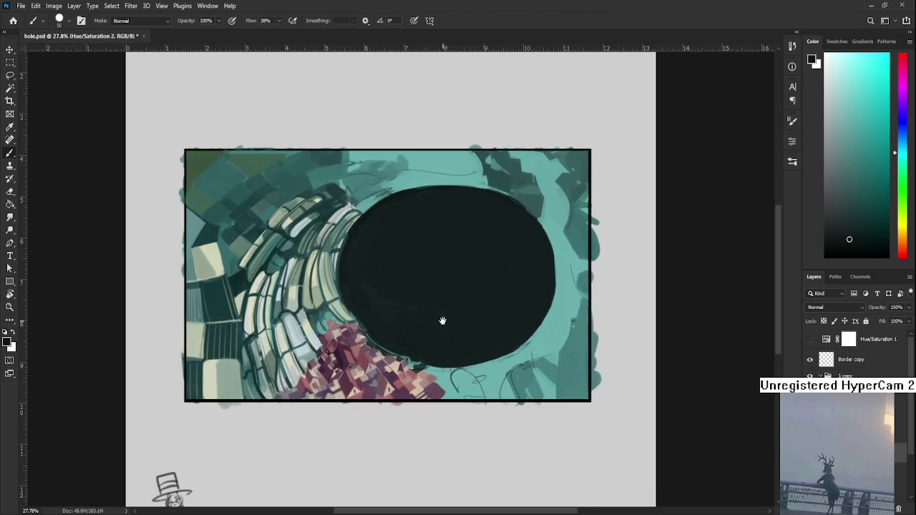
left_click_drag(441, 322, 322, 385)
scroll(322, 386, "up", 1)
left_click(311, 360, "alt")
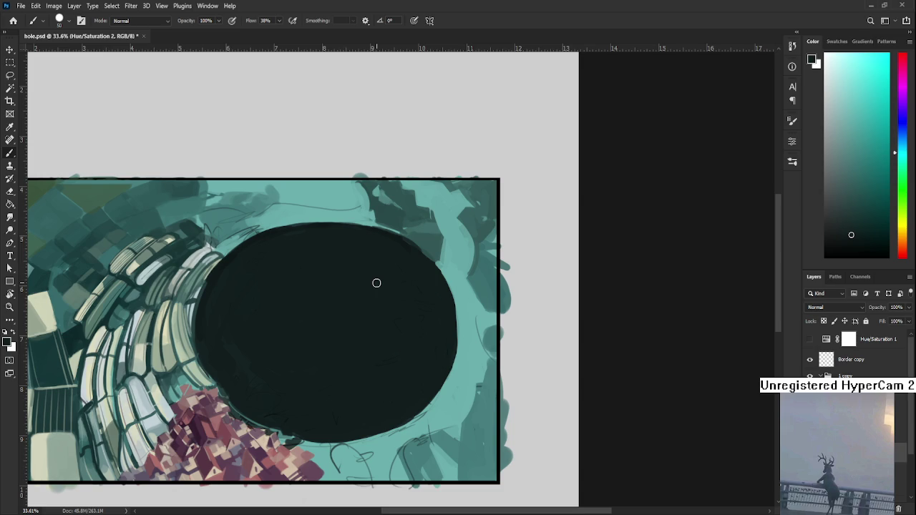
scroll(363, 246, "down", 1)
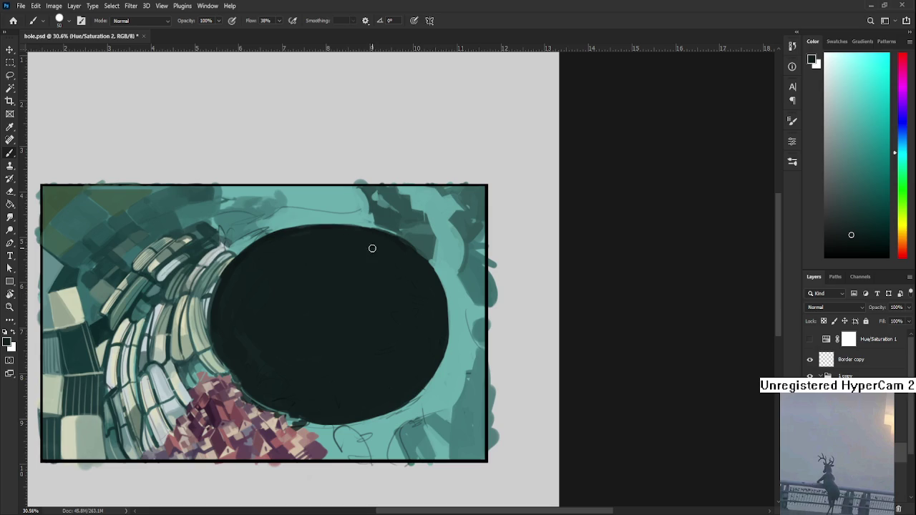
- Pan to the upper-right rim and sample teal, then near-black, then teal again
scroll(334, 288, "up", 1)
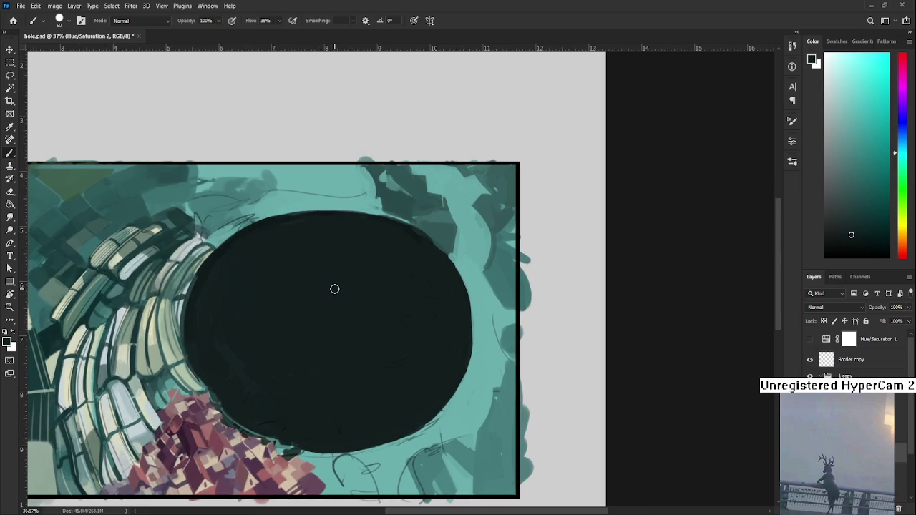
left_click_drag(446, 322, 362, 388)
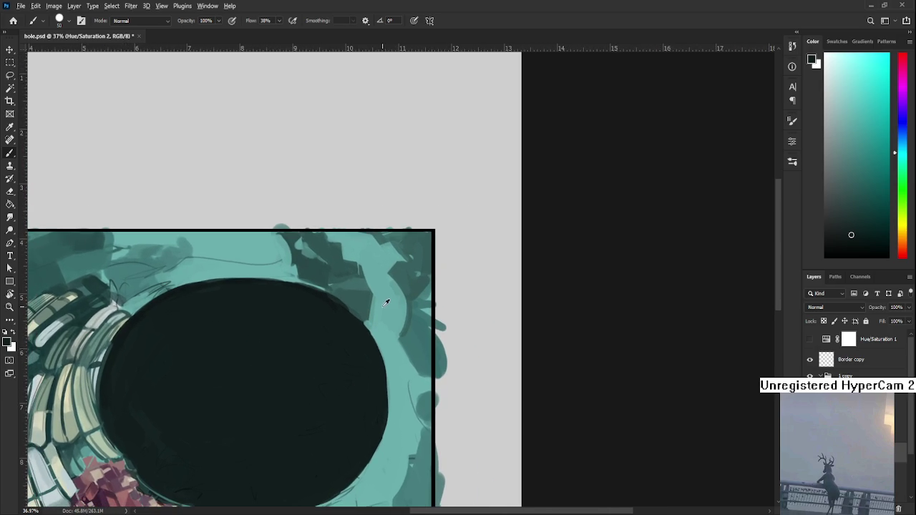
left_click(378, 335, "alt")
left_click(362, 326, "alt")
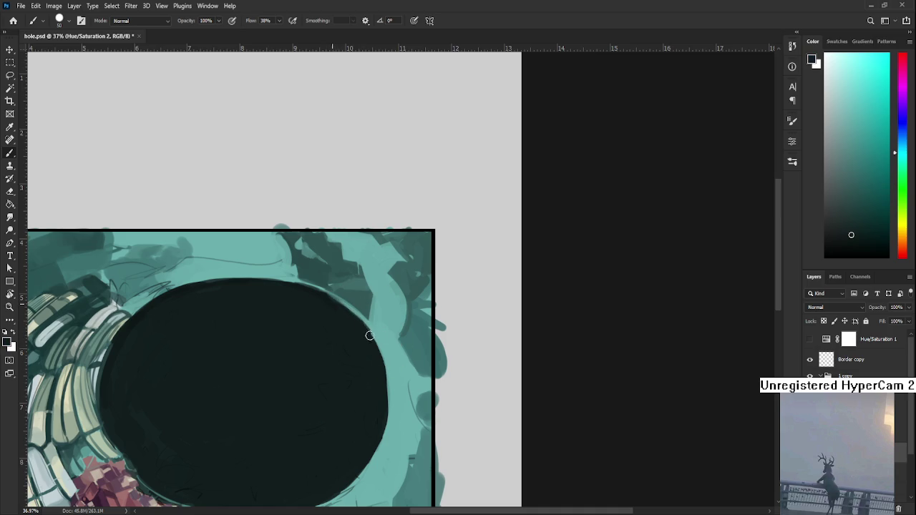
left_click(362, 309, "alt")
- Zoom out to check the whole painting, then zoom back in
scroll(365, 315, "down", 1)
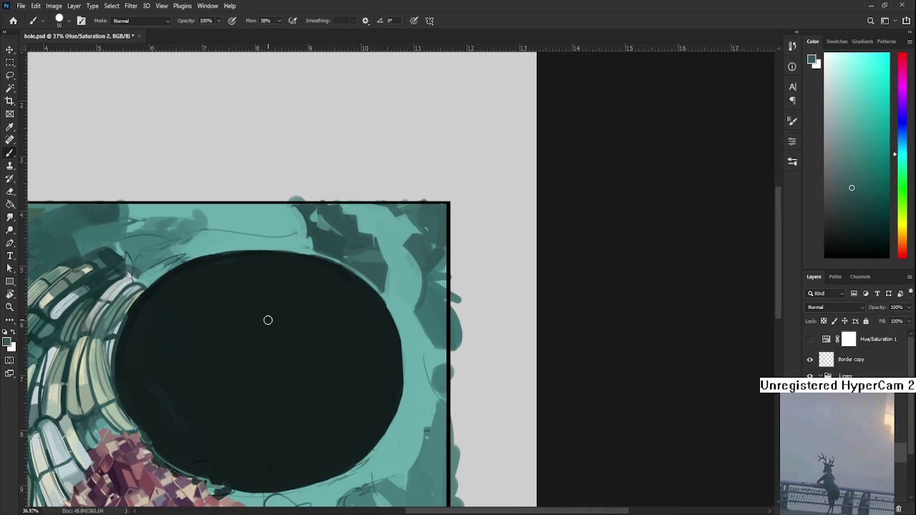
scroll(267, 320, "down", 3)
scroll(267, 320, "down", 1)
scroll(283, 315, "down", 1)
scroll(284, 315, "down", 1)
scroll(423, 264, "down", 1)
scroll(423, 263, "up", 1)
scroll(425, 262, "up", 2)
scroll(444, 272, "up", 2)
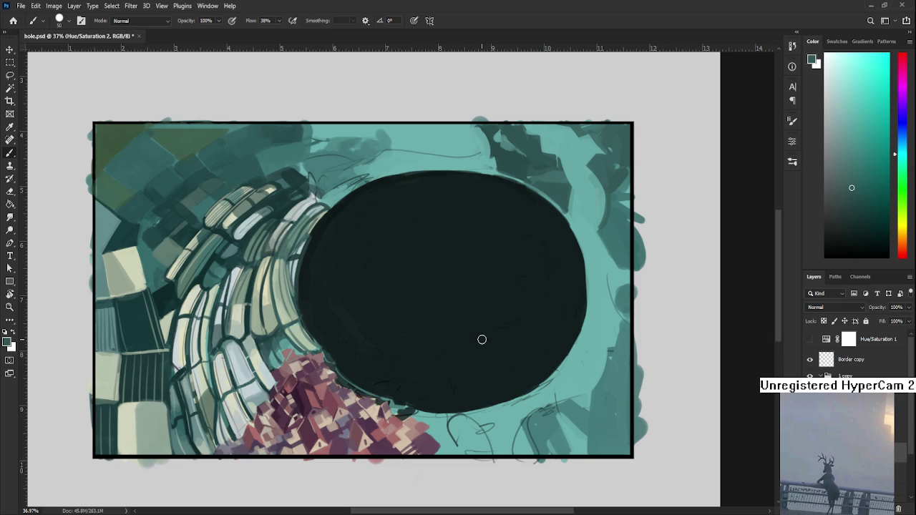
scroll(482, 339, "down", 2)
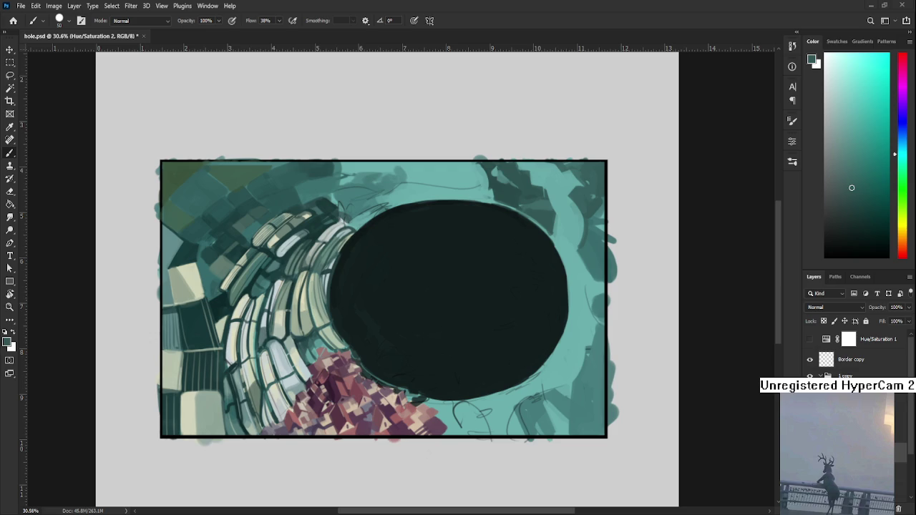
left_click(447, 412, "alt")
left_click(454, 410, "alt")
- Cover the sketch lines below the hole with teal and soften its lower-right edge
left_click(452, 415, "alt")
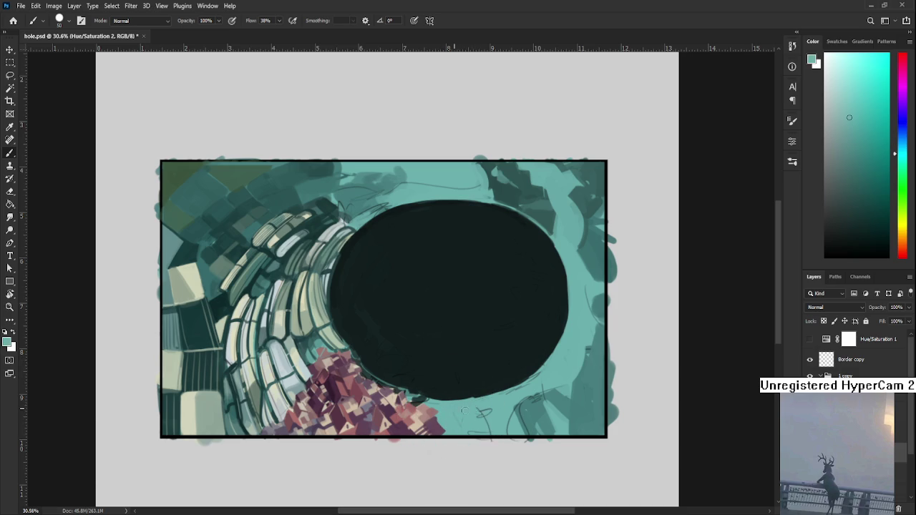
mouse_move(458, 410)
left_mouse_down()
mouse_move(488, 415)
mouse_move(474, 433)
mouse_move(416, 424)
left_mouse_up()
left_click(442, 397, "alt")
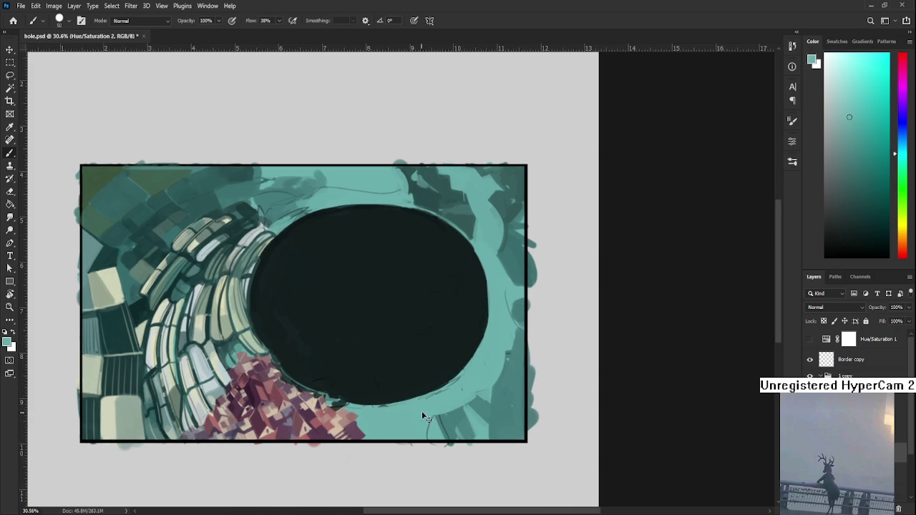
left_click(442, 415, "alt")
mouse_move(437, 414)
left_mouse_down()
mouse_move(464, 402)
mouse_move(430, 414)
left_mouse_up()
left_click(454, 393, "alt")
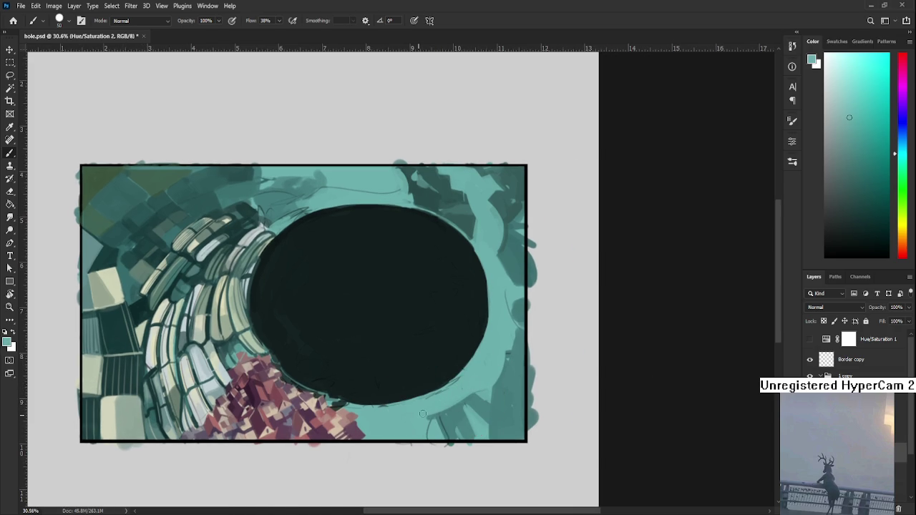
left_click_drag(458, 379, 428, 399)
- Sample shades at the hole's edge, then brighten its bottom edge with light surface teal
left_click(459, 358, "alt")
left_click(465, 370, "alt")
left_click(455, 363, "alt")
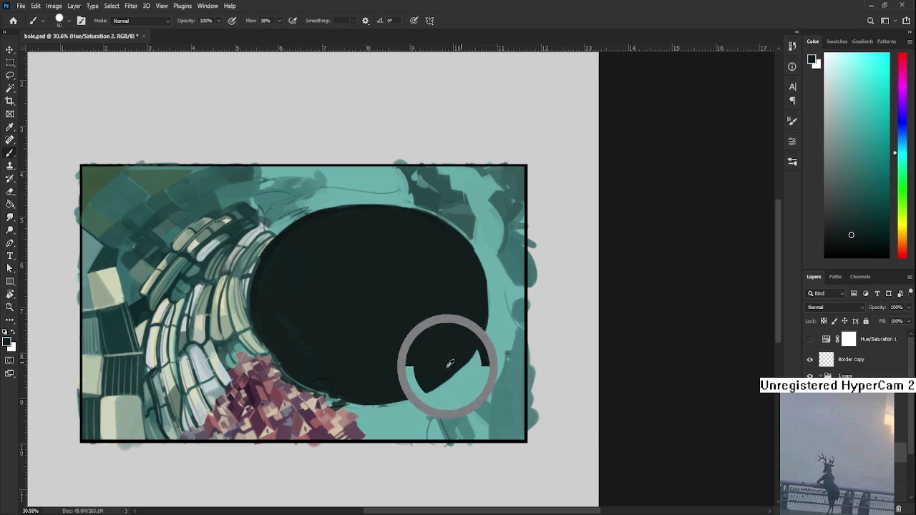
left_click(460, 375, "alt")
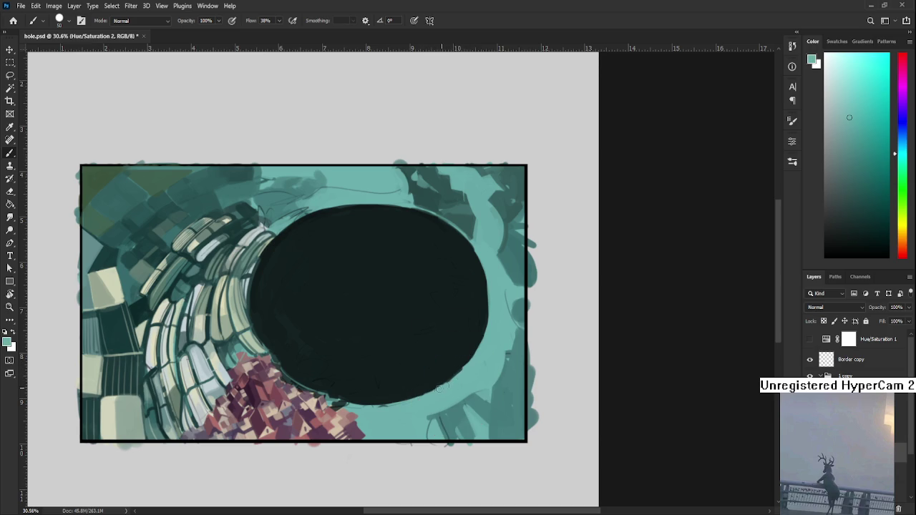
left_click(464, 358, "alt")
left_click(363, 383)
left_click(360, 414, "alt")
left_click_drag(387, 402, 415, 400)
scroll(458, 383, "up", 2)
scroll(443, 390, "right", 2)
left_click(445, 354, "alt")
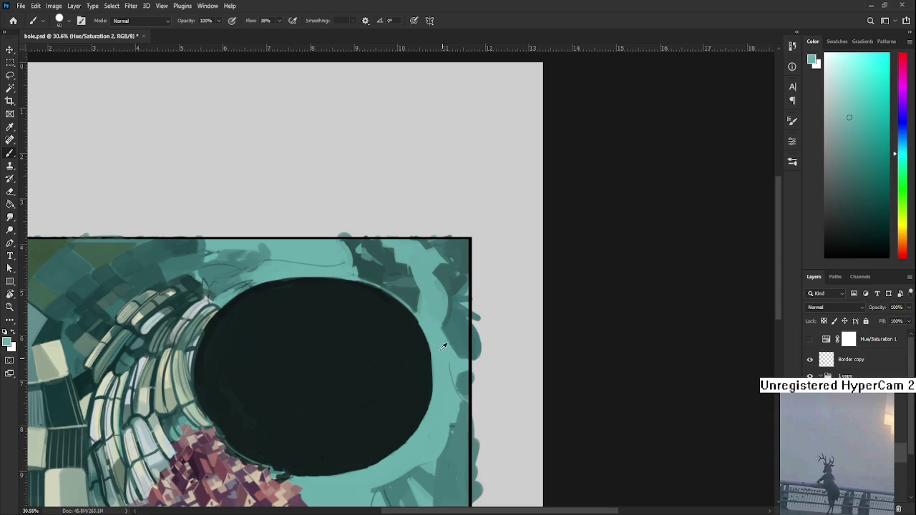
left_click(444, 287, "alt")
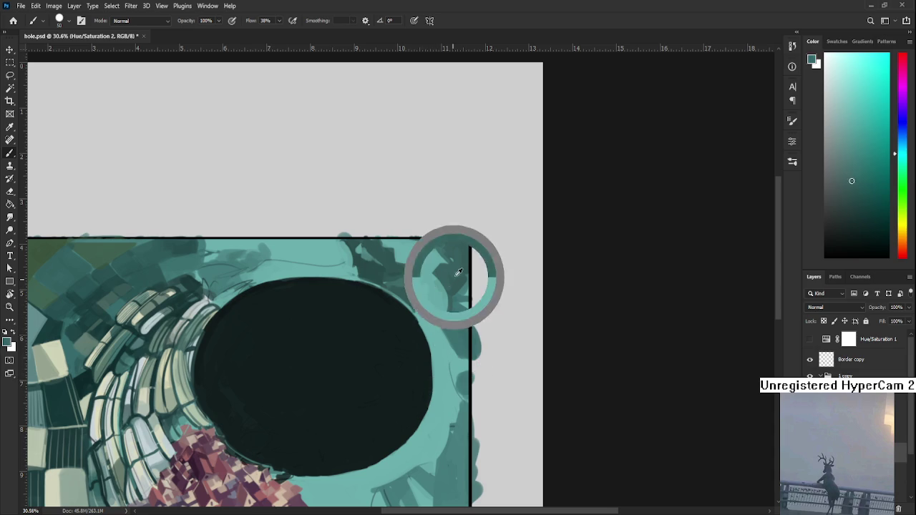
left_click(435, 321, "alt")
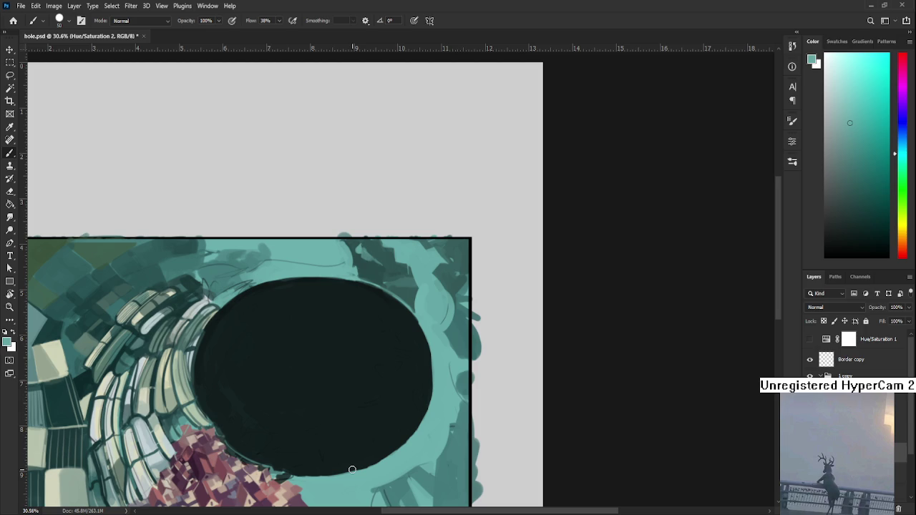
scroll(375, 437, "down", 1)
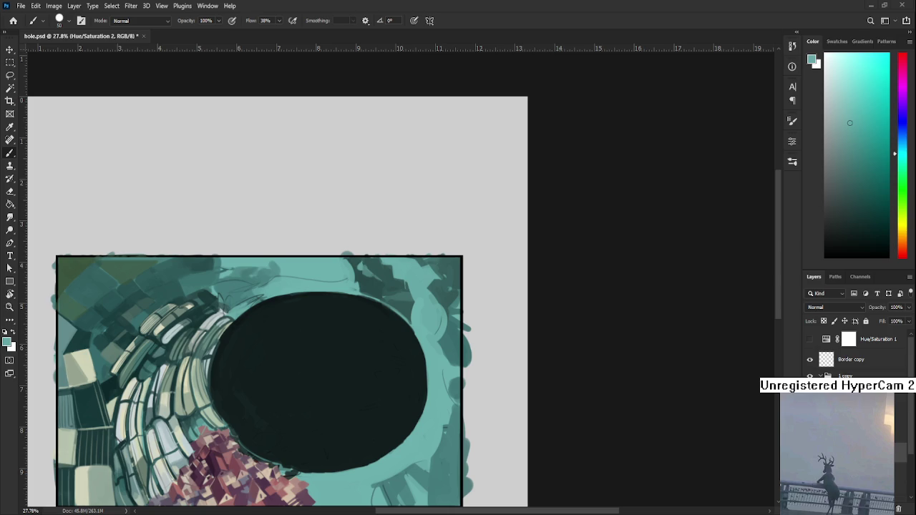
- Pan to the hole's upper right and sample dark and light teals around the rim
mouse_move(311, 466)
left_mouse_down()
mouse_move(442, 347)
mouse_move(317, 401)
left_mouse_up()
left_click(410, 279, "alt")
left_click(417, 268, "alt")
left_click(417, 266, "alt")
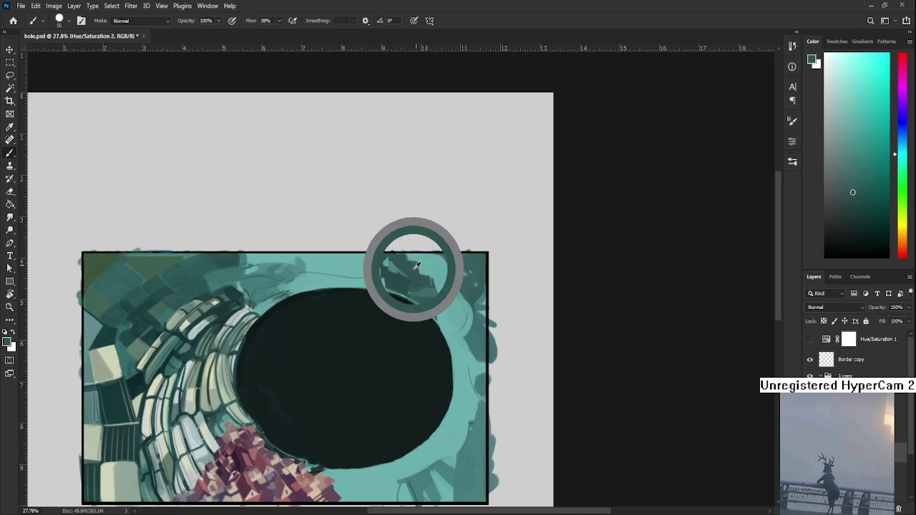
left_click(432, 291, "alt")
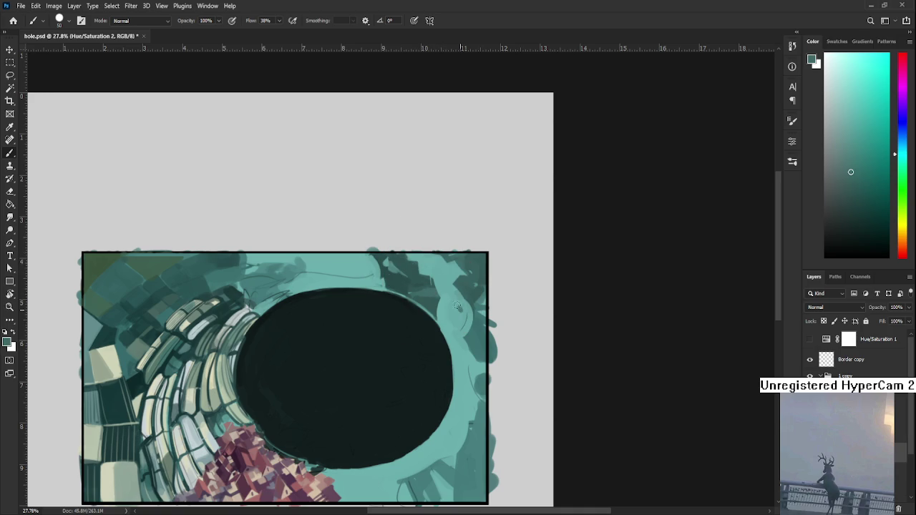
left_click(476, 290, "alt")
left_click(458, 295, "alt")
left_click(458, 293, "alt")
left_click(451, 293, "alt")
left_click(454, 296, "alt")
left_click(454, 305, "alt")
left_click(451, 310, "alt")
left_click(480, 314, "alt")
left_click(482, 300, "alt")
- Fine-tune the sampled teal and brush a light teal stroke along the upper-right rim
left_click(476, 299, "alt")
left_click(461, 312, "alt")
left_click(476, 303, "alt")
left_click(477, 315, "alt")
left_click(478, 309, "alt")
left_click(451, 300, "alt")
left_click(445, 287, "alt")
left_click(453, 292, "alt")
left_click(451, 284, "alt")
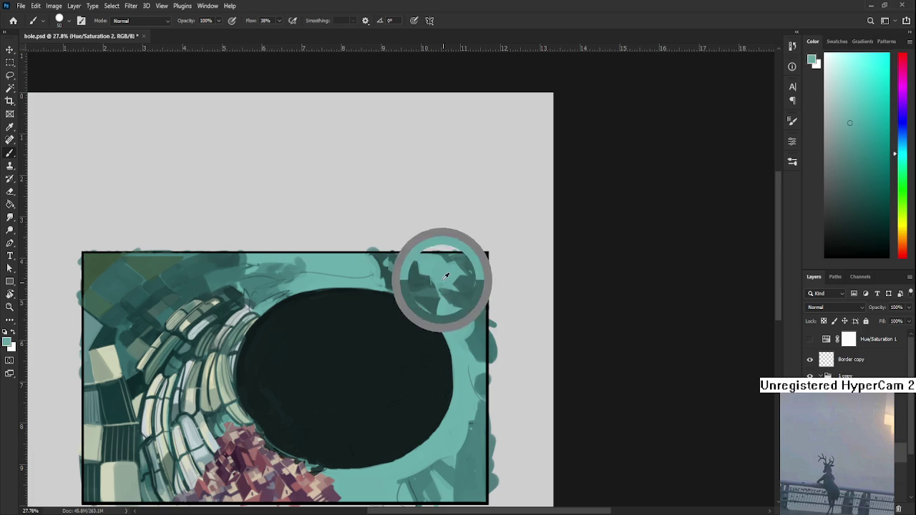
left_click(449, 288, "alt")
left_click(444, 285, "alt")
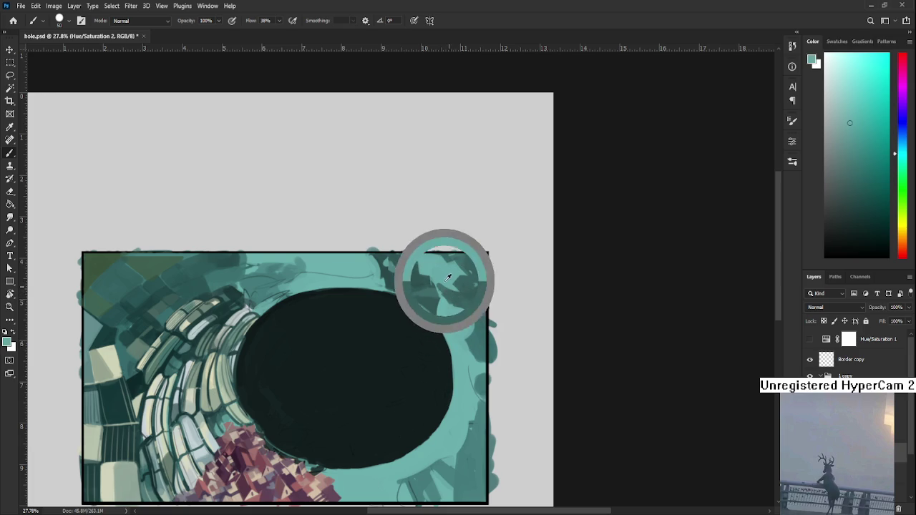
left_click(452, 307, "alt")
left_click(446, 289, "alt")
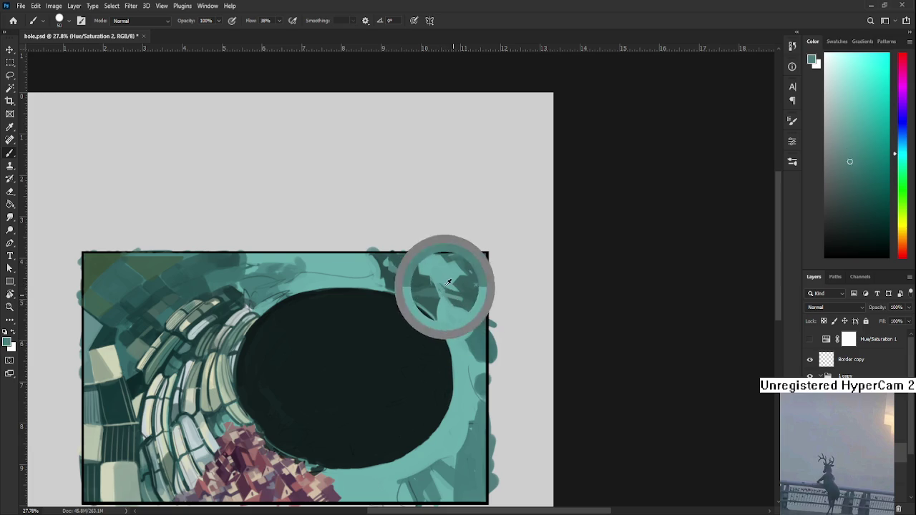
left_click(457, 301, "alt")
left_click(440, 283, "alt")
left_click_drag(438, 280, 451, 304)
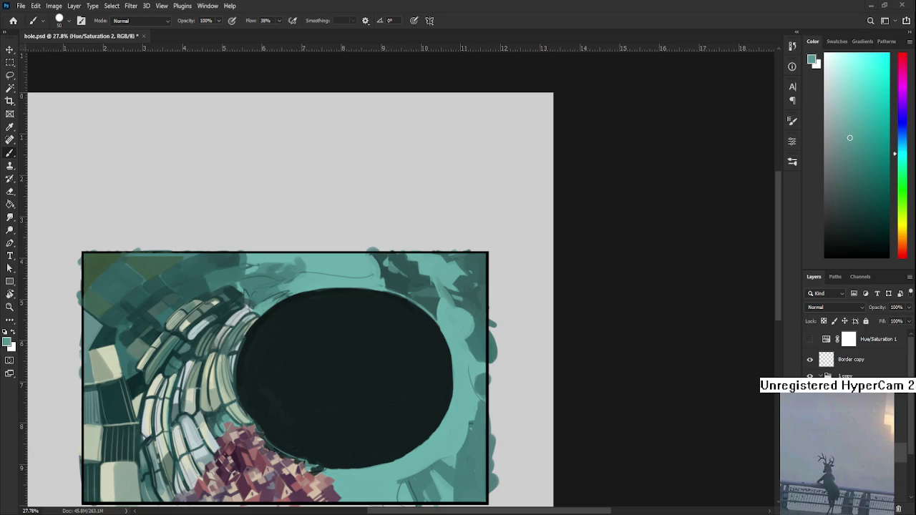
- Zoom out and sample light, mid and dark teals beside the hole near the frame's right edge
scroll(455, 332, "down", 1)
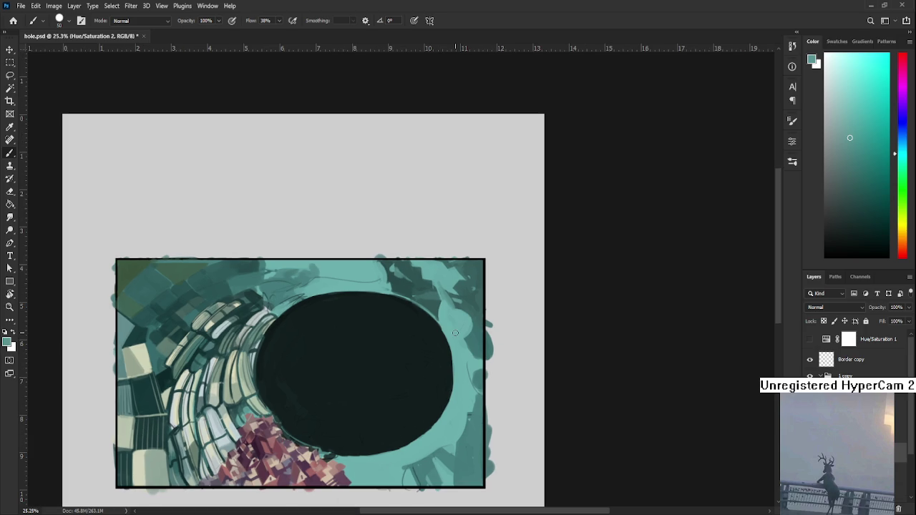
left_click(465, 296, "alt")
left_click(459, 311, "alt")
left_click(466, 310, "alt")
left_click(480, 328, "alt")
left_click(470, 335, "alt")
left_click(474, 328, "alt")
left_click(459, 343, "alt")
left_click(472, 343, "alt")
left_click(473, 348, "alt")
left_click(466, 342, "alt")
left_click(467, 337, "alt")
left_click(465, 328, "alt")
left_click(468, 335, "alt")
left_click(463, 329, "alt")
left_click(474, 342, "alt")
left_click(477, 348, "alt")
left_click(478, 364, "alt")
left_click(479, 364, "alt")
left_click(482, 348, "alt")
left_click(478, 342, "alt")
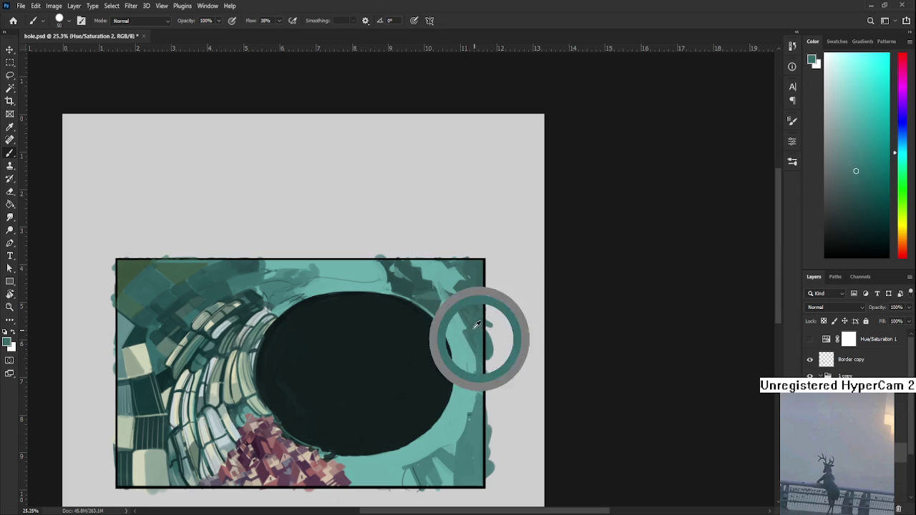
- Sample teals at the hole's top right, ending on the lighter surface teal
left_click(465, 289, "alt")
left_click(459, 292, "alt")
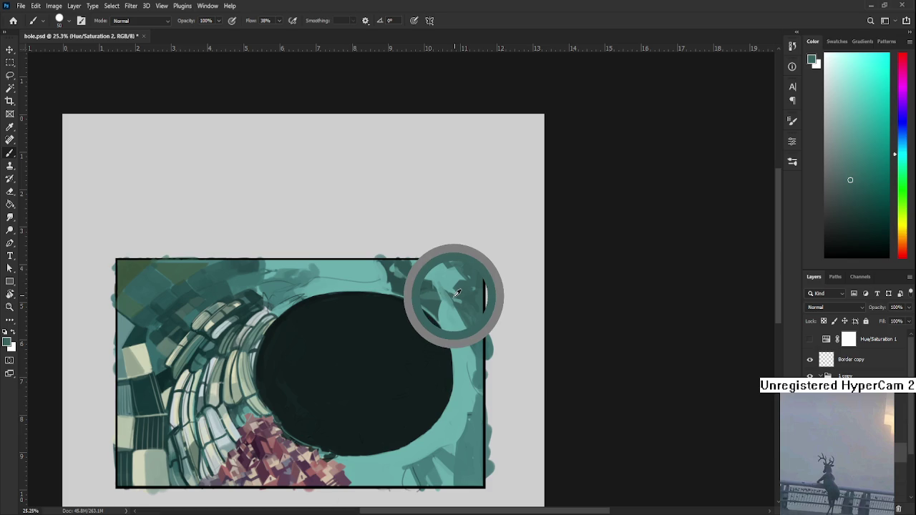
left_click(456, 292, "alt")
left_click(456, 293, "alt")
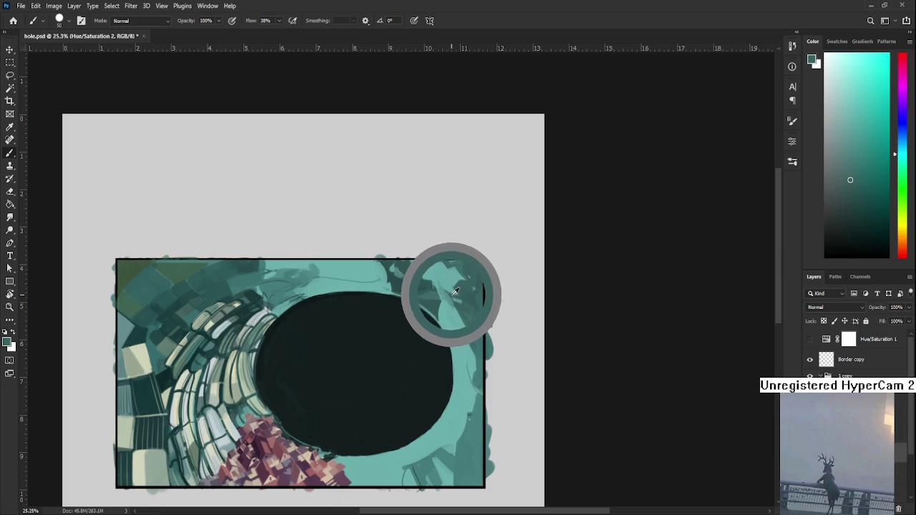
left_click(449, 289, "alt")
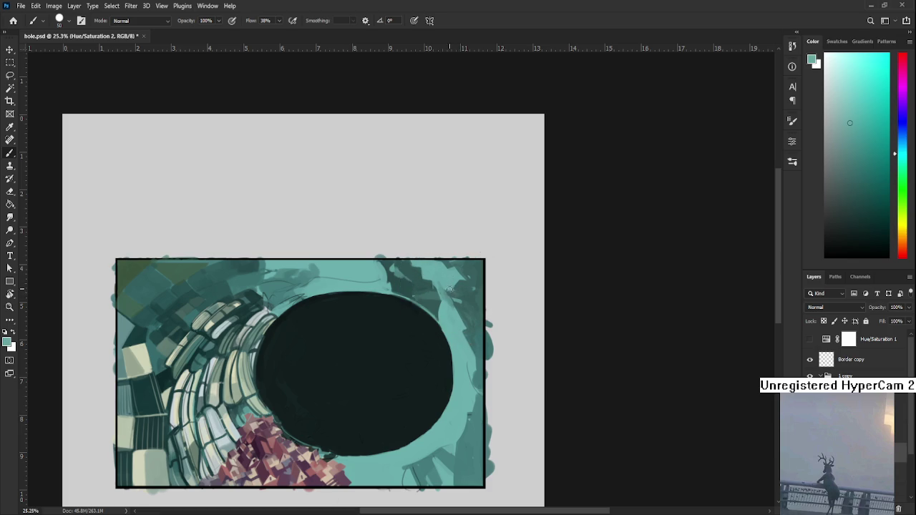
left_click(455, 285, "alt")
left_click(448, 290, "alt")
left_click(452, 292, "alt")
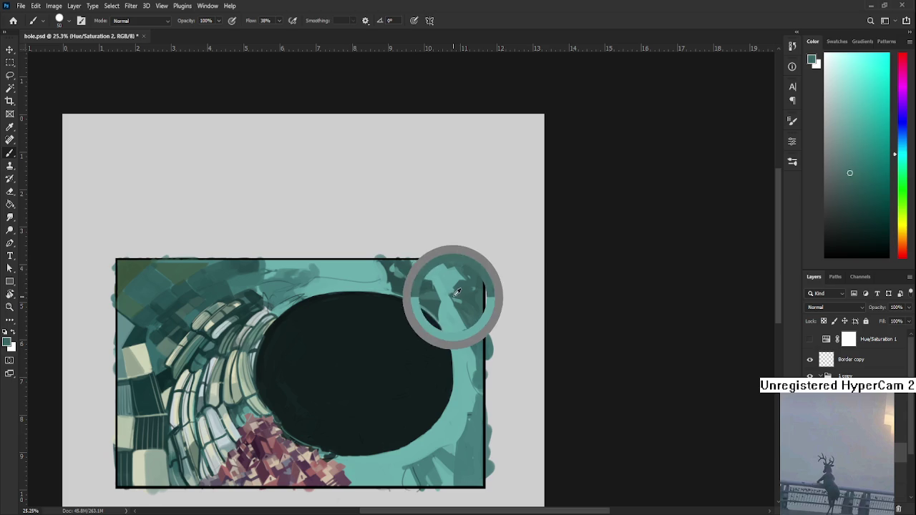
left_click(452, 286, "alt")
left_click(462, 282, "alt")
left_click(459, 277, "alt")
left_click(454, 287, "alt")
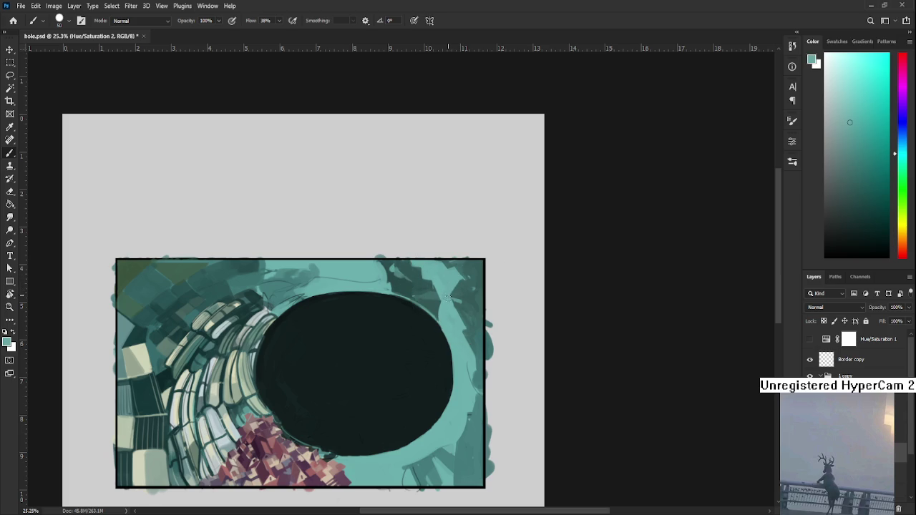